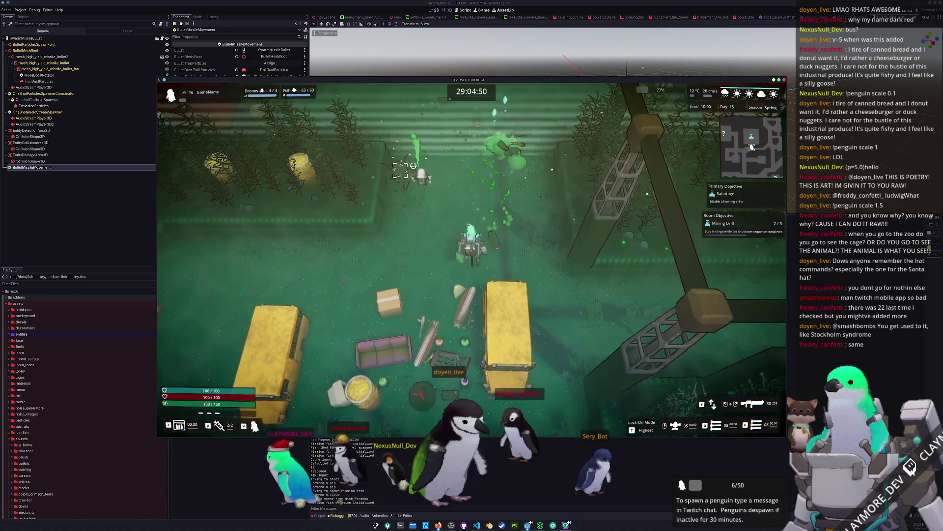
Step: Move the mech through the doorway, shoot four enemies, then pause and stop the game with F8
key("s")
key("s")
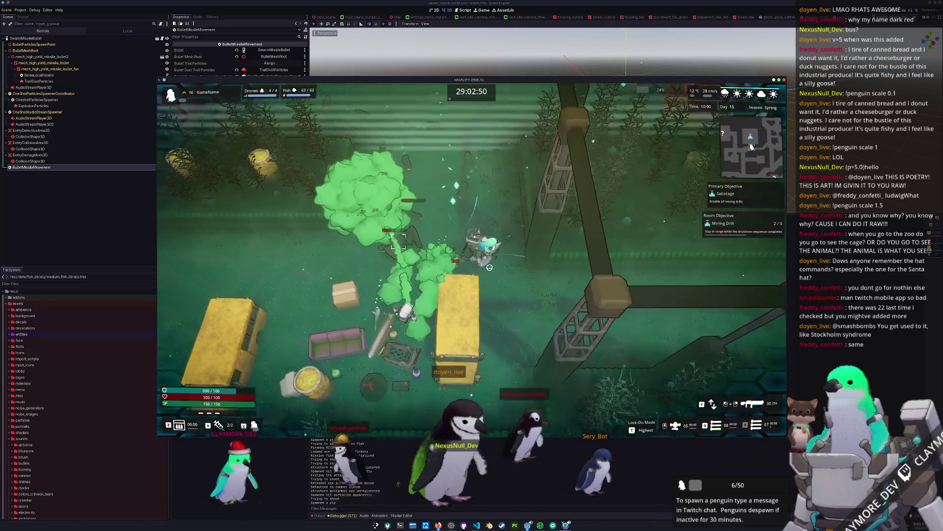
key("d")
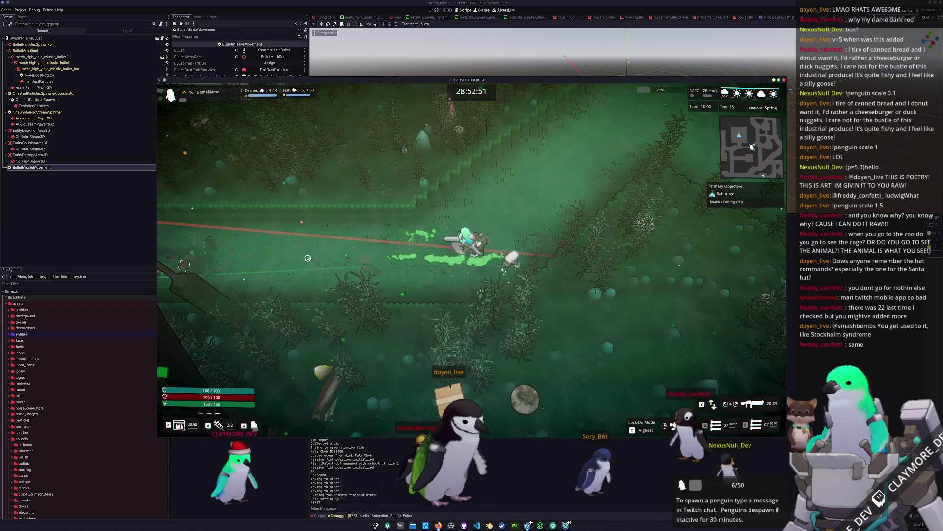
left_click(287, 303)
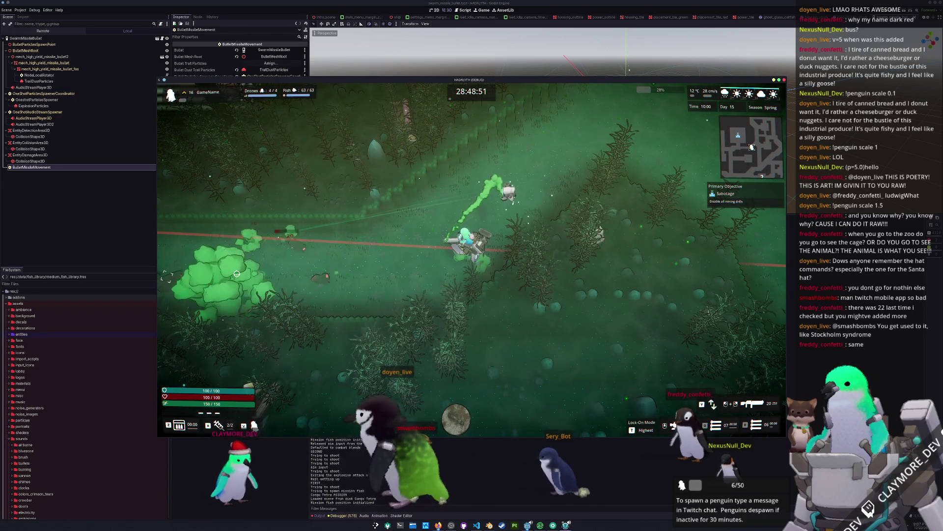
left_click(226, 287)
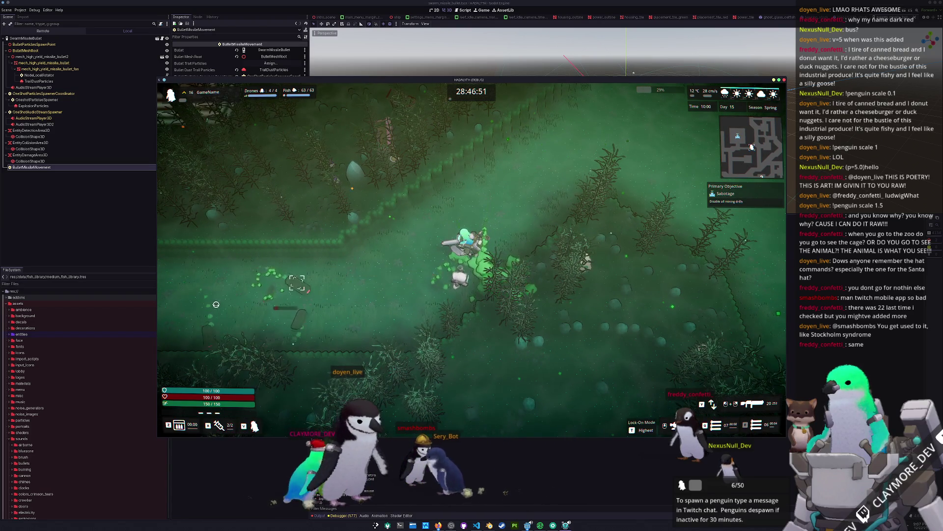
left_click(217, 306)
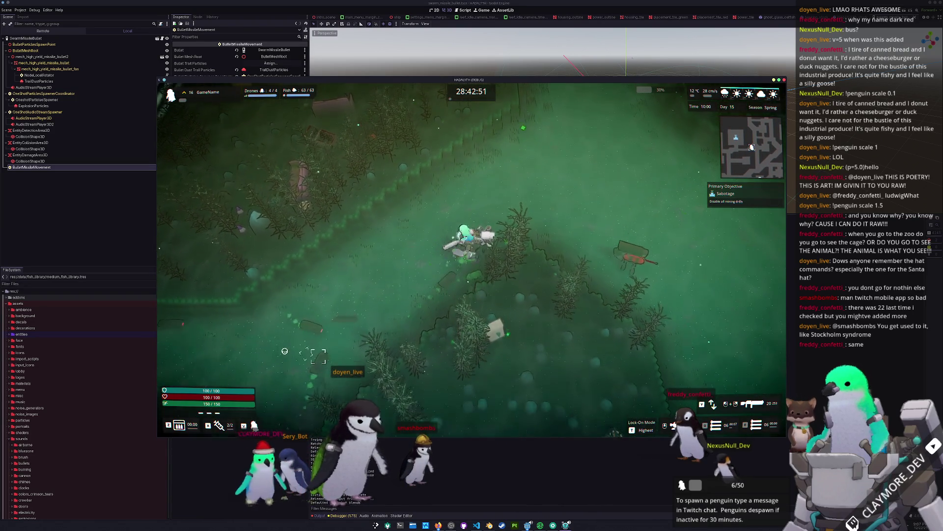
left_click(583, 340)
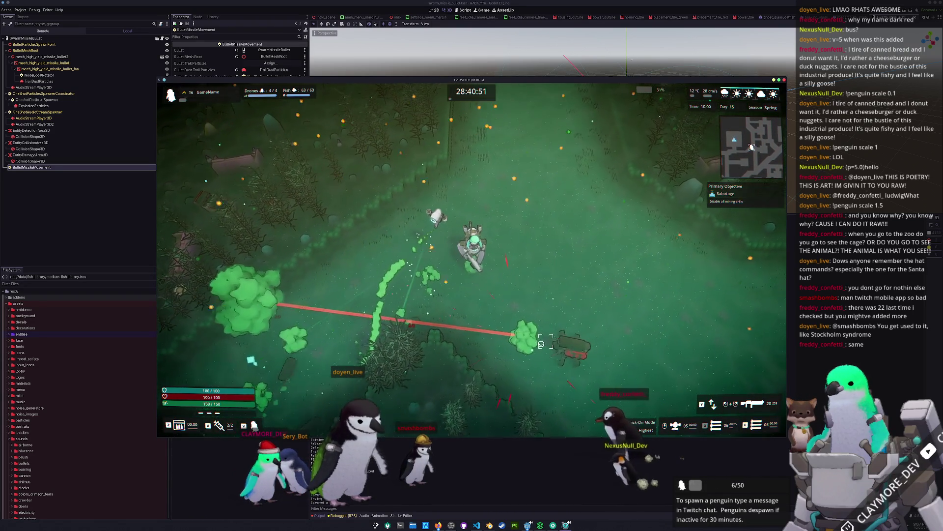
key("Escape")
key("F8")
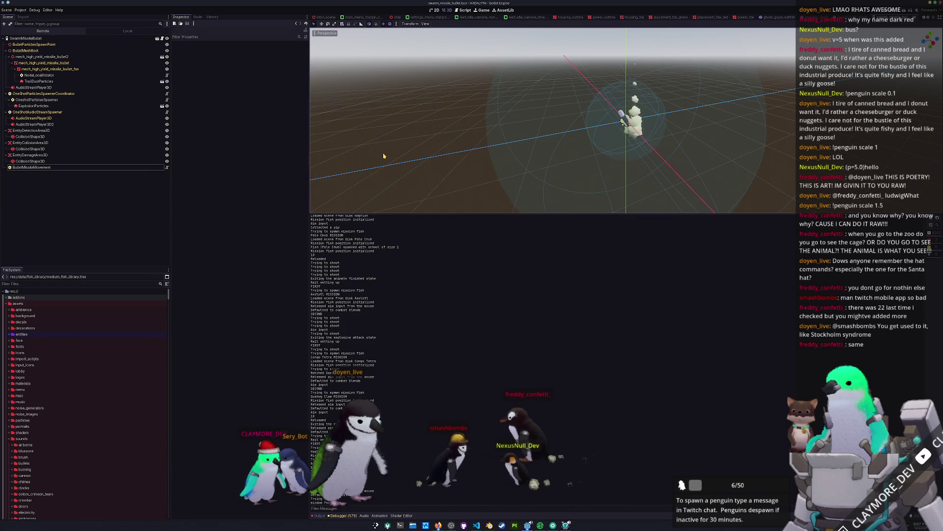
Step: Open the mech.tscn scene through quick search
key("shift+alt+o")
type("mech")
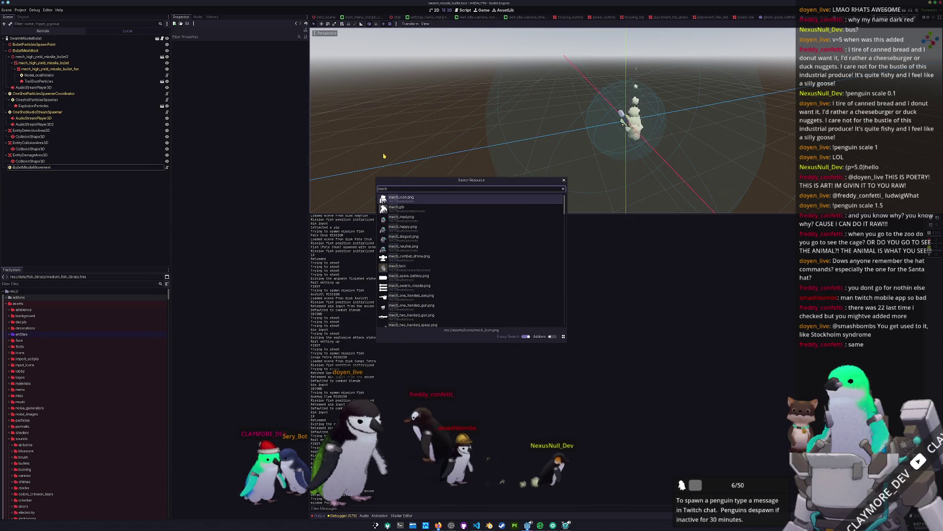
type(".ts")
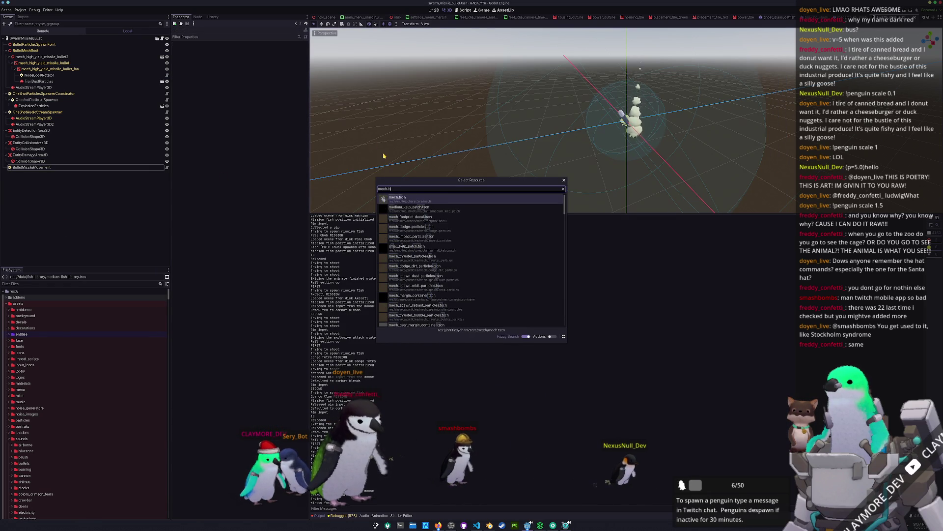
type("cn")
key("Return")
Step: Select the BeepAudioStreamPlayer3D node in the Scene tree
scroll(82, 218, "down", 3)
scroll(83, 217, "down", 10)
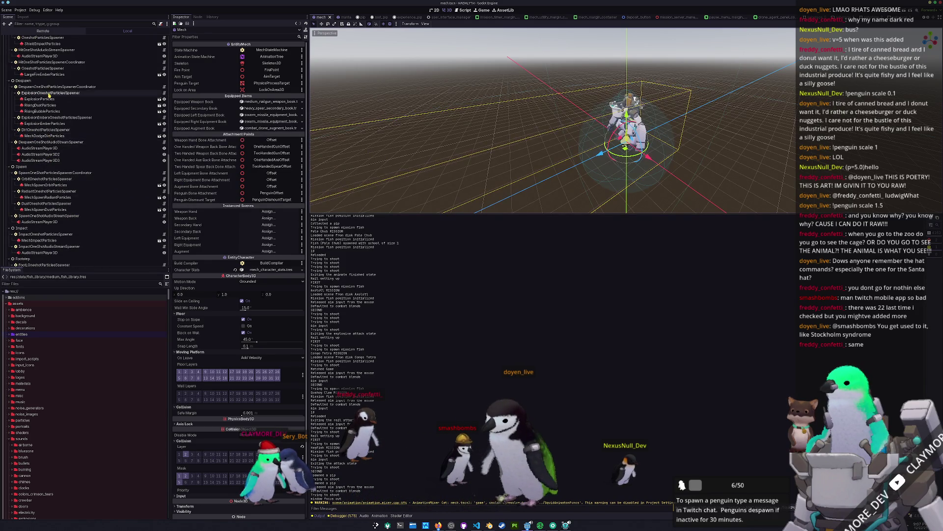
scroll(42, 196, "down", 8)
scroll(44, 198, "up", 10)
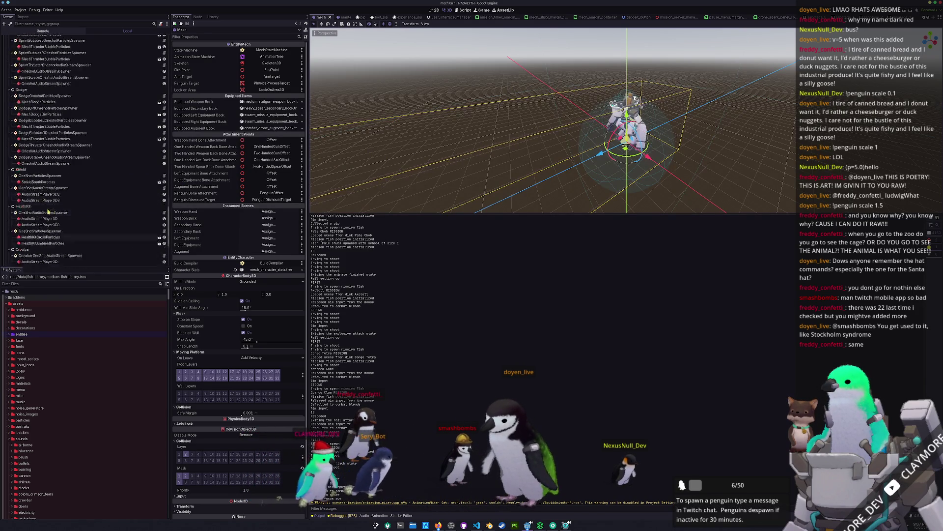
scroll(49, 197, "up", 15)
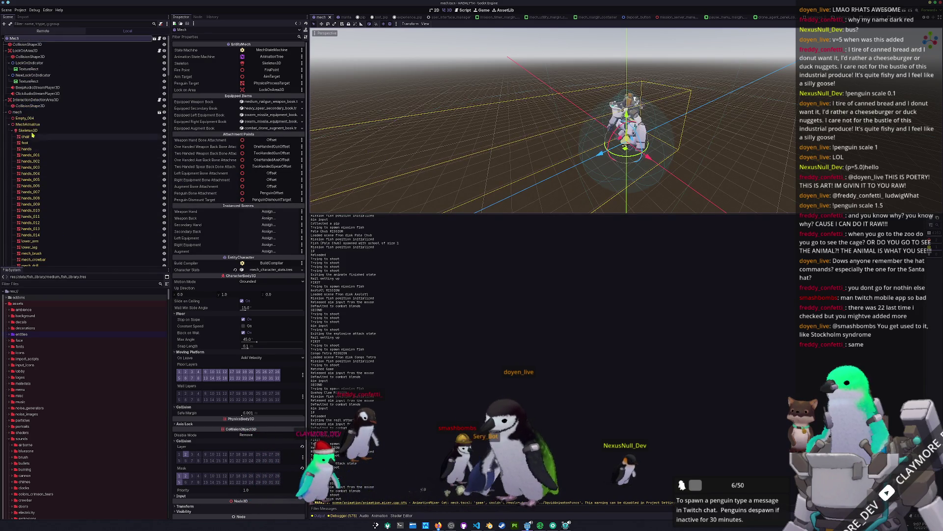
left_click(31, 87)
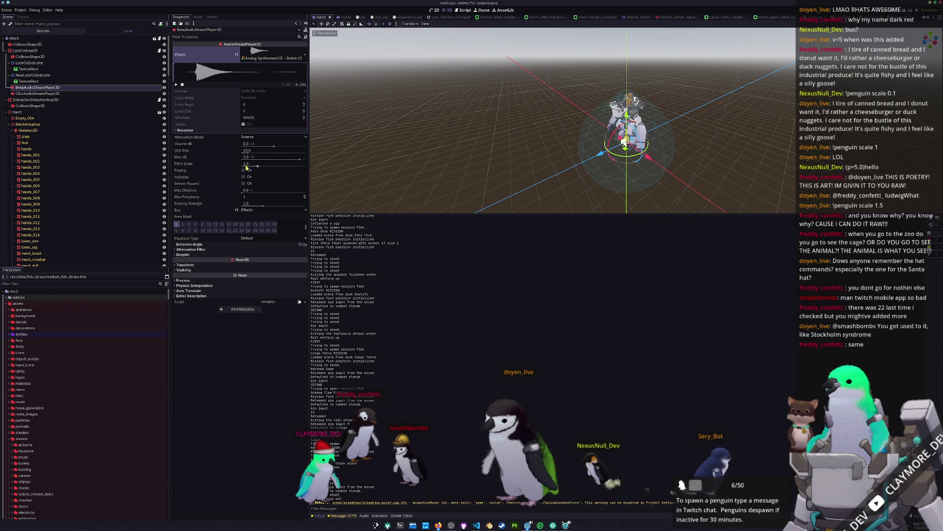
Step: Set the beep player's Pitch Scale to 0.25
left_click(210, 165)
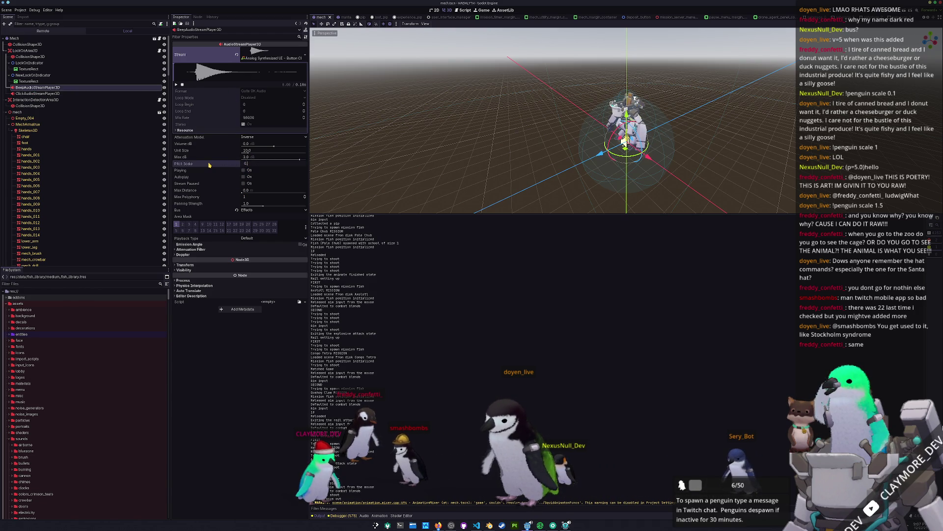
type(".5")
key("Return")
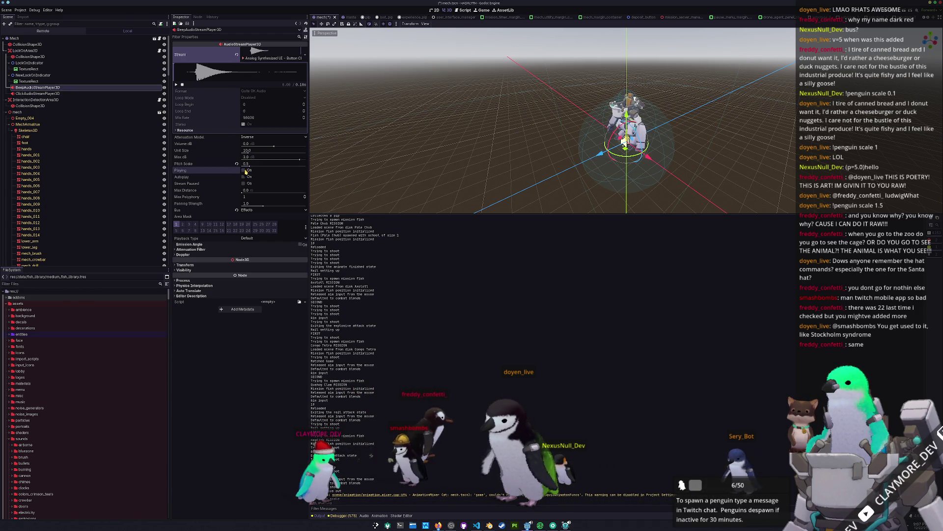
left_click_drag(248, 165, 226, 165)
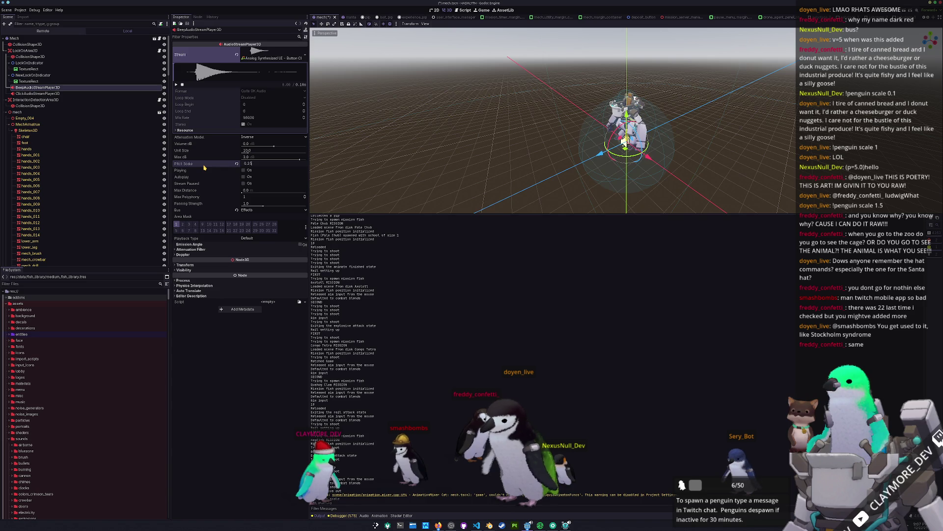
Step: Turn on Playing for the beep sound and relaunch the game with F5
scroll(412, 158, "down", 5)
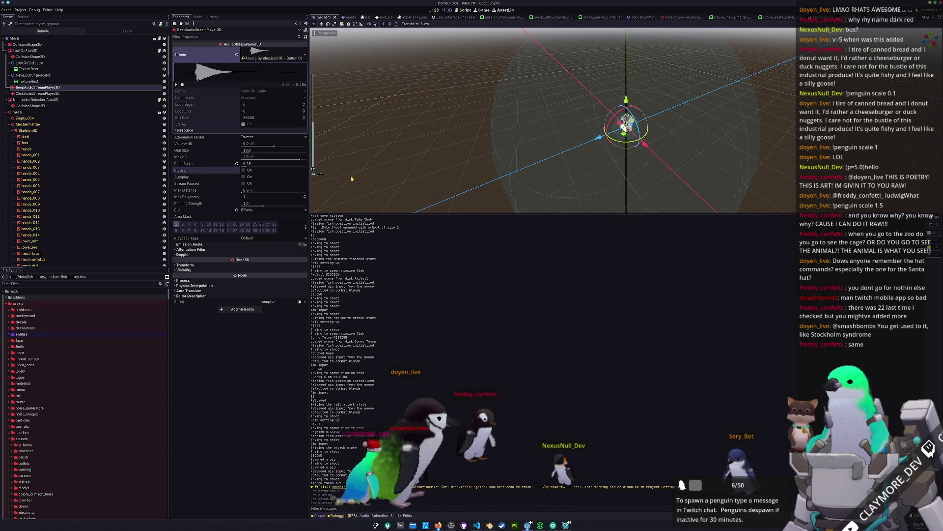
left_click(249, 170)
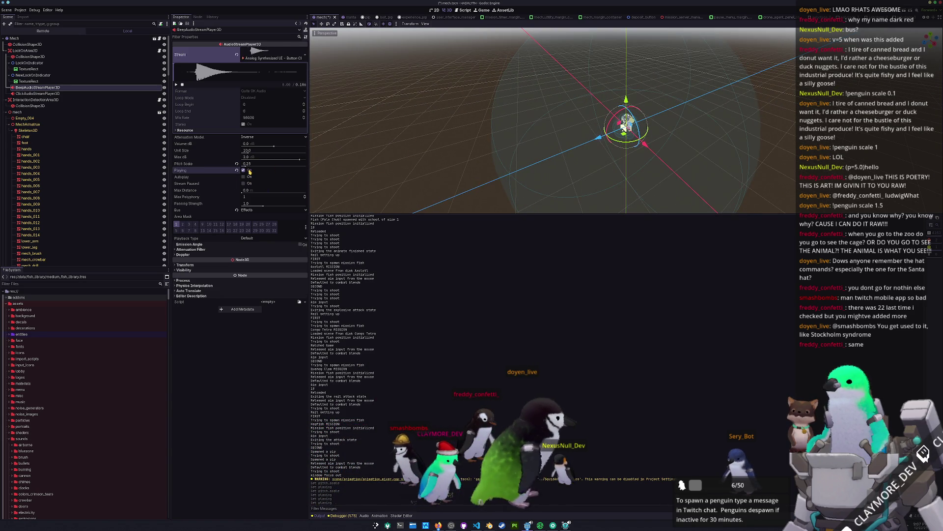
key("F5")
key("w")
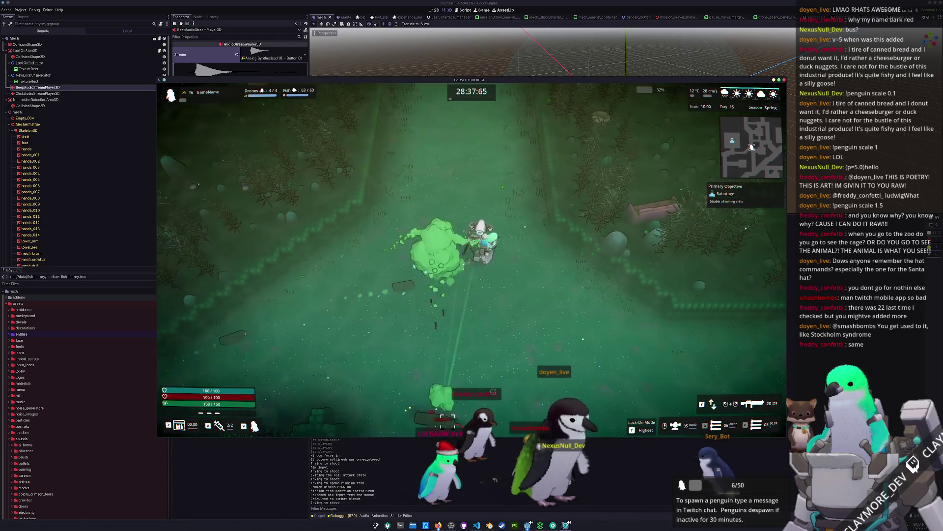
Step: Pause the game and adjust the beep player's Volume dB in the editor
key("Escape")
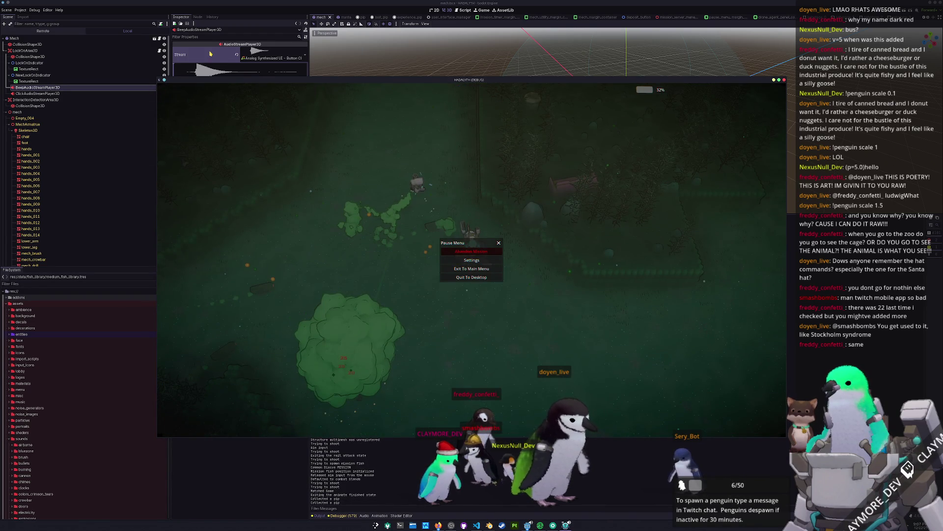
left_click(210, 54)
left_click(251, 146)
key("Return")
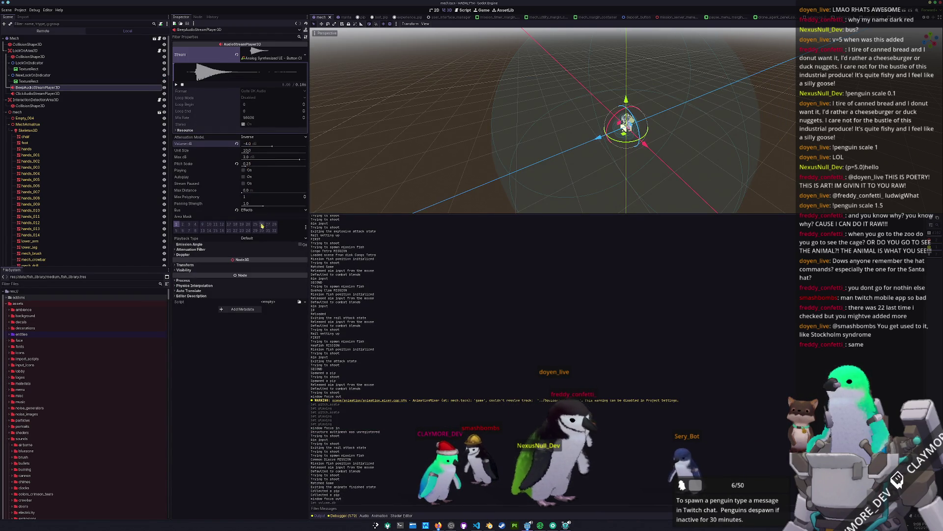
Step: Resume the game, dodge, reload and shoot creatures while moving into a new area
key("alt+Tab")
key("Escape")
key("space")
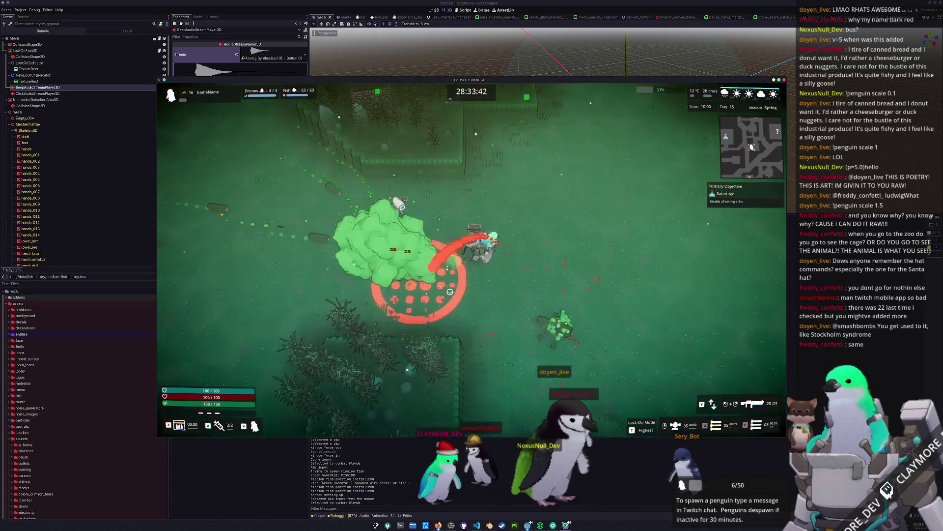
left_click(486, 355)
key("r")
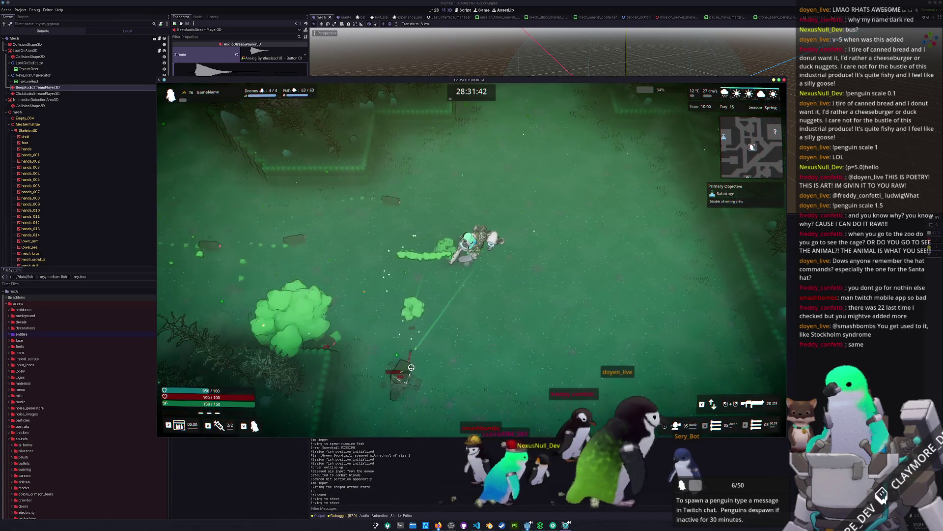
left_click(402, 379)
key("d")
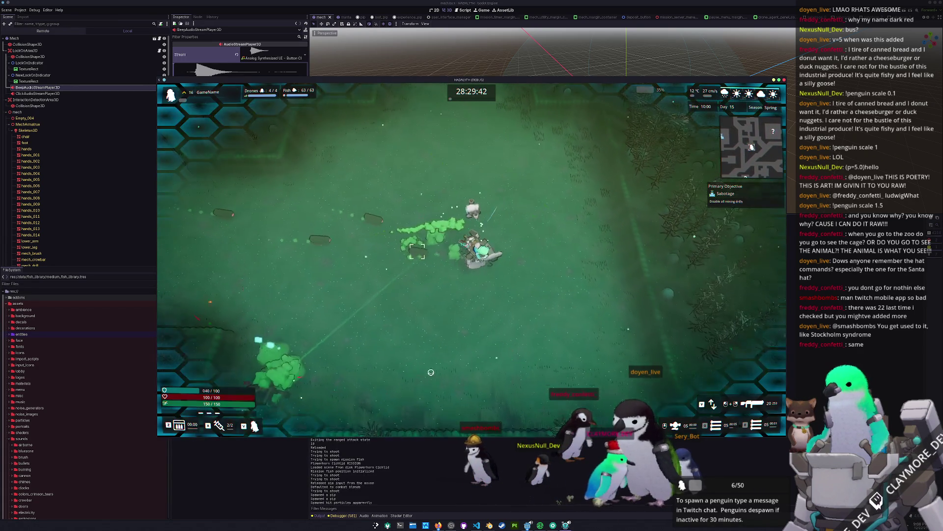
left_click(427, 320)
Step: Fire the rail weapon, reload, shoot an advancing drone, then switch back to the editor
key("d")
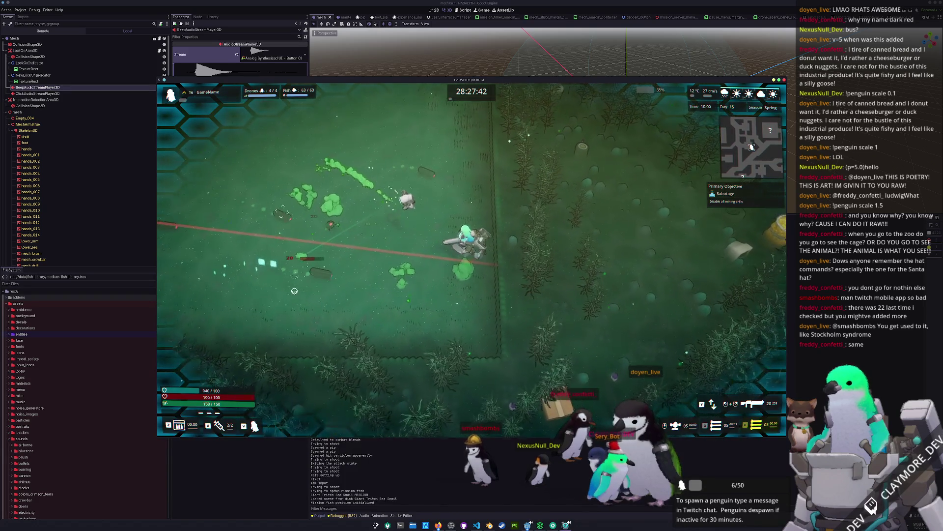
left_click(334, 317)
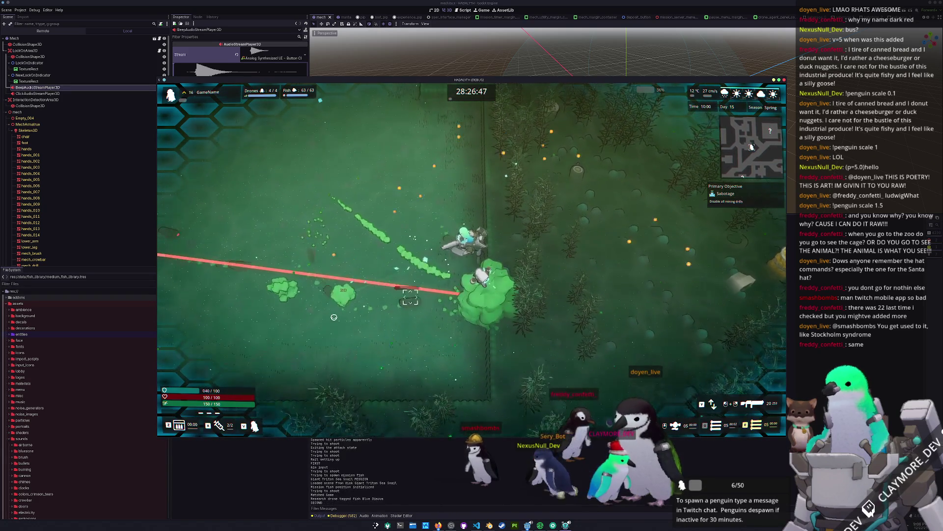
left_click(333, 317)
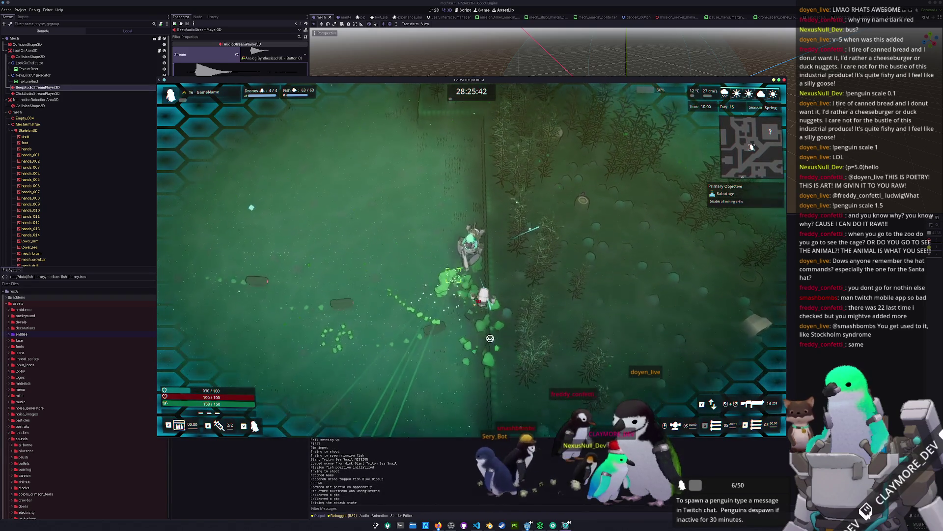
key("r")
key("w")
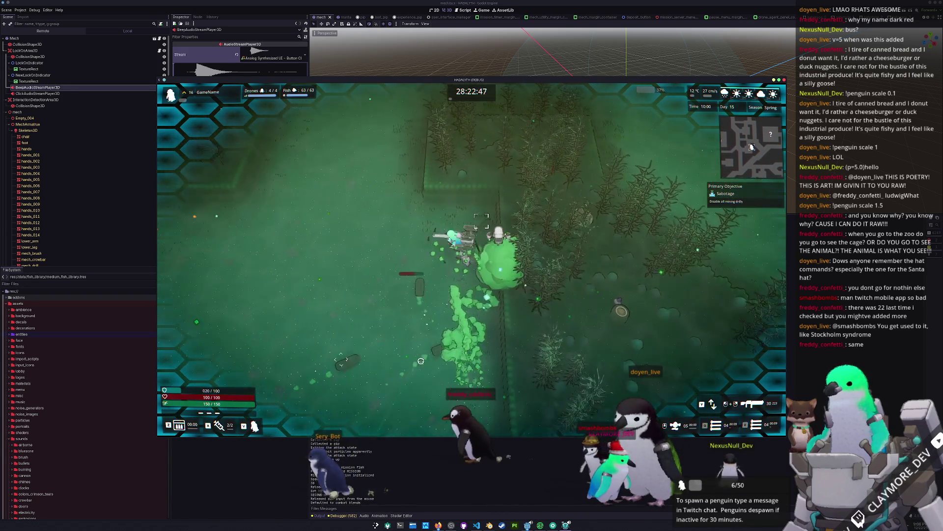
key("a")
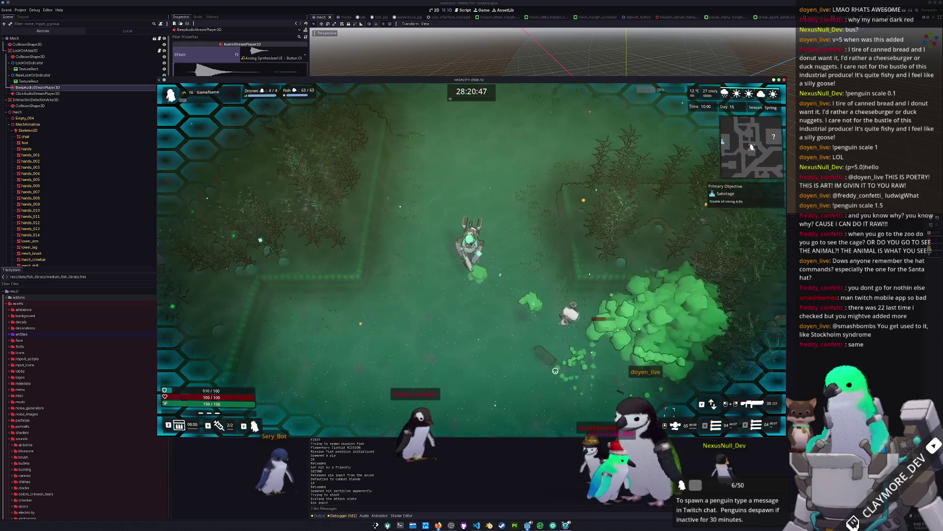
left_click(499, 366)
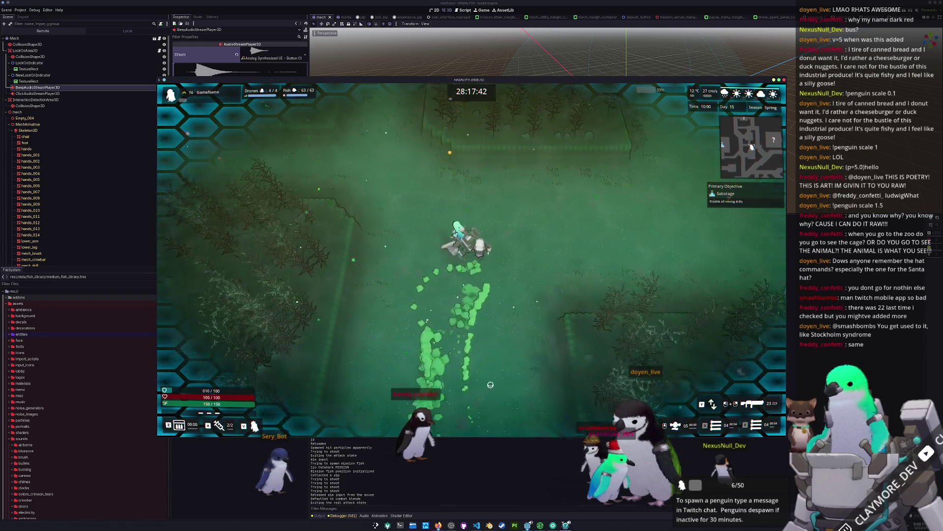
key("alt+Tab")
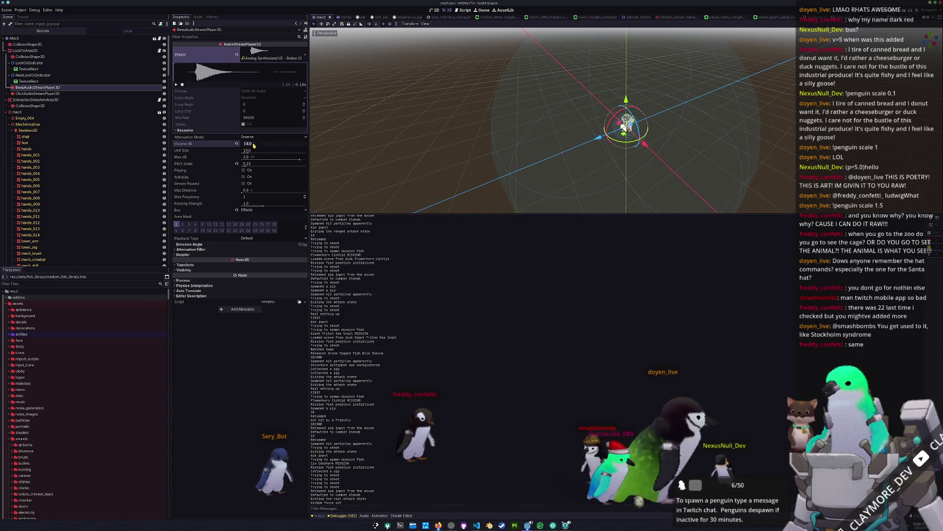
Step: Fight through the swamp with the rail laser, gas shots and a gas grenade
key("alt+Tab")
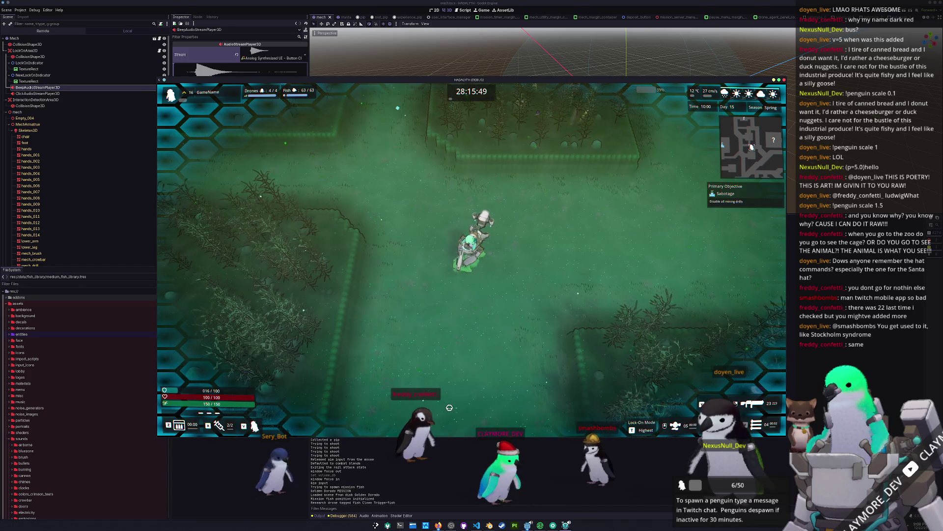
key("s")
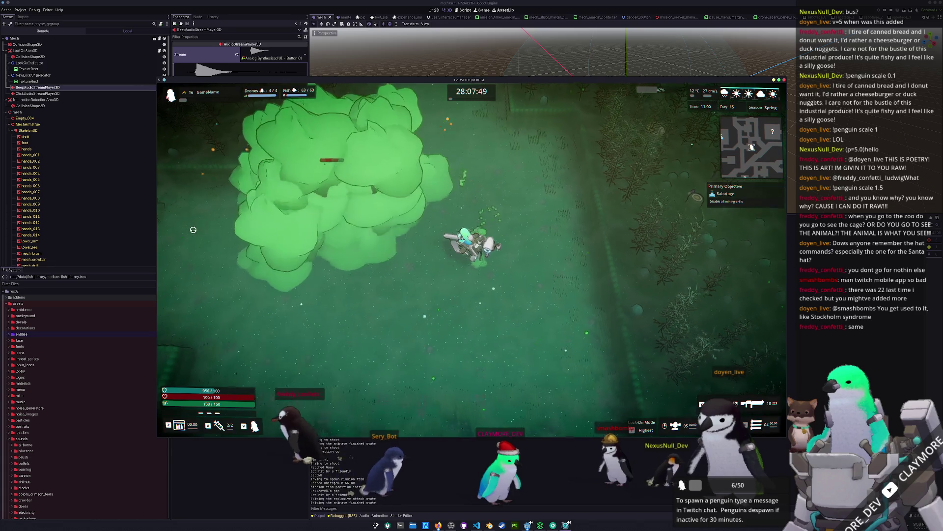
left_click(420, 151)
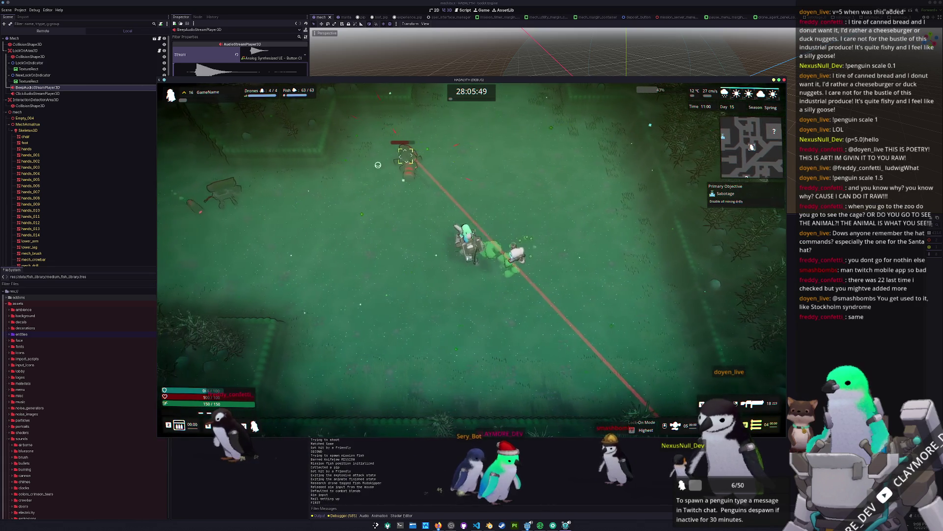
key("s")
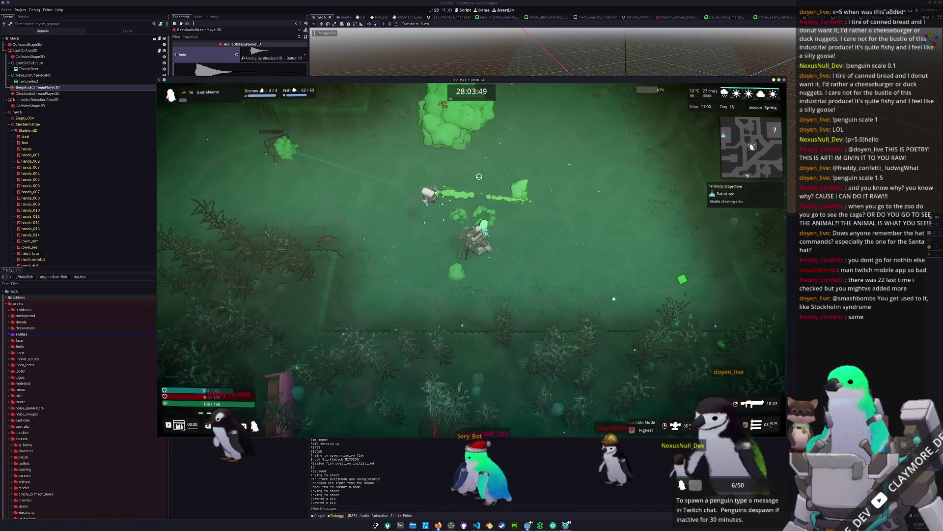
left_click(258, 162)
left_click(480, 350)
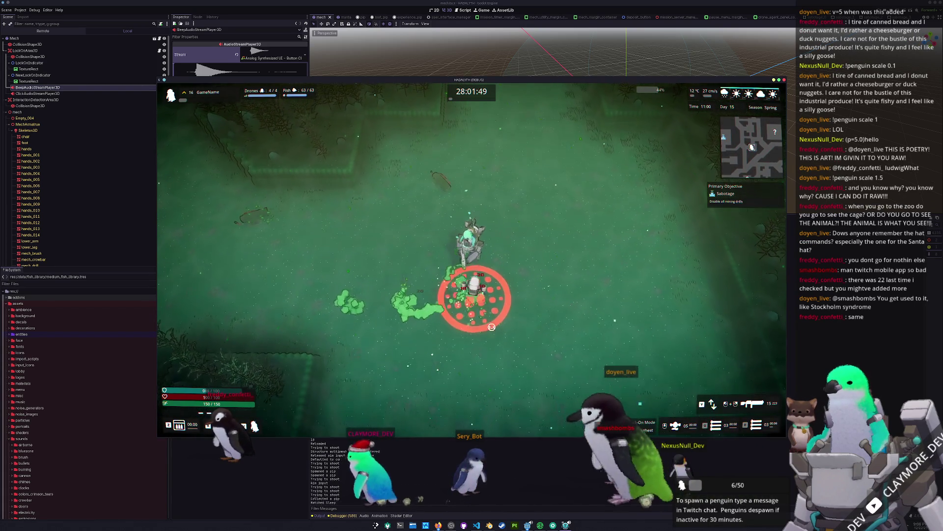
key("w")
Step: Close the game with F8, relaunch with F5, and move the mech toward an enemy
key("Escape")
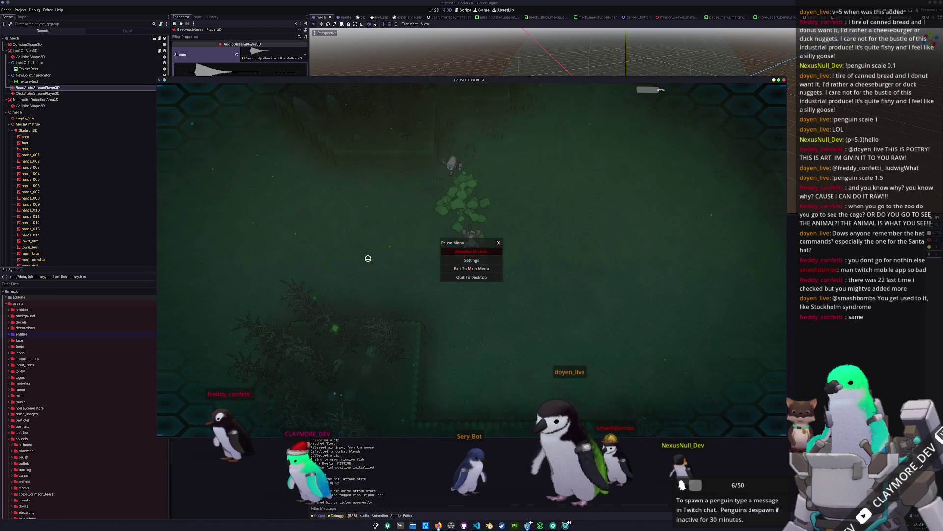
key("F8")
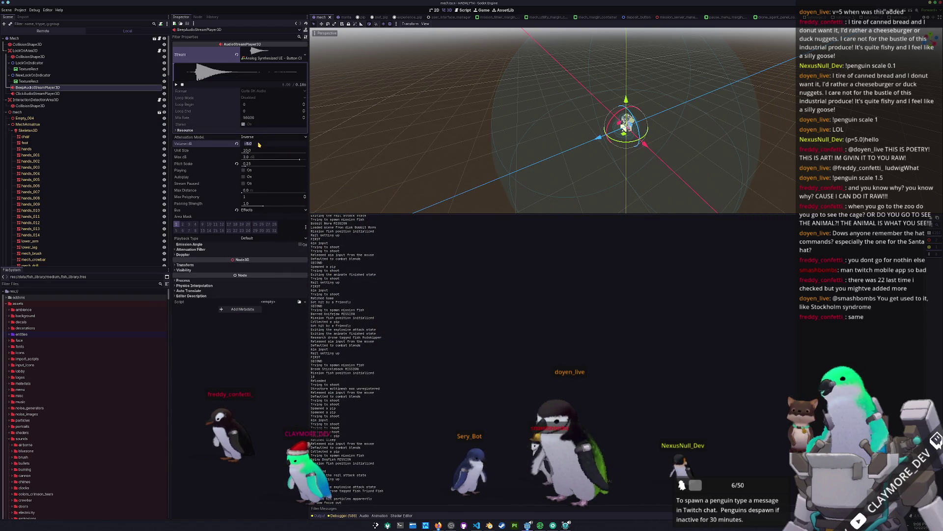
key("F5")
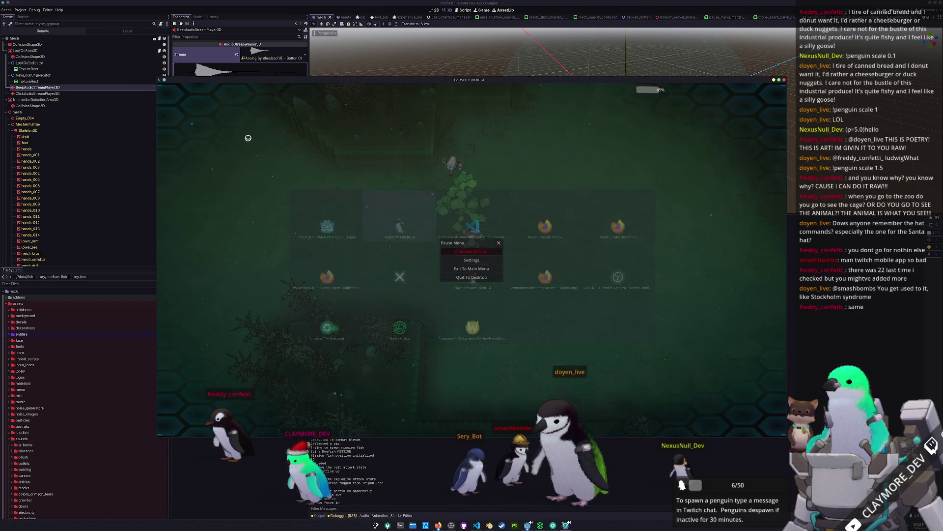
key("a")
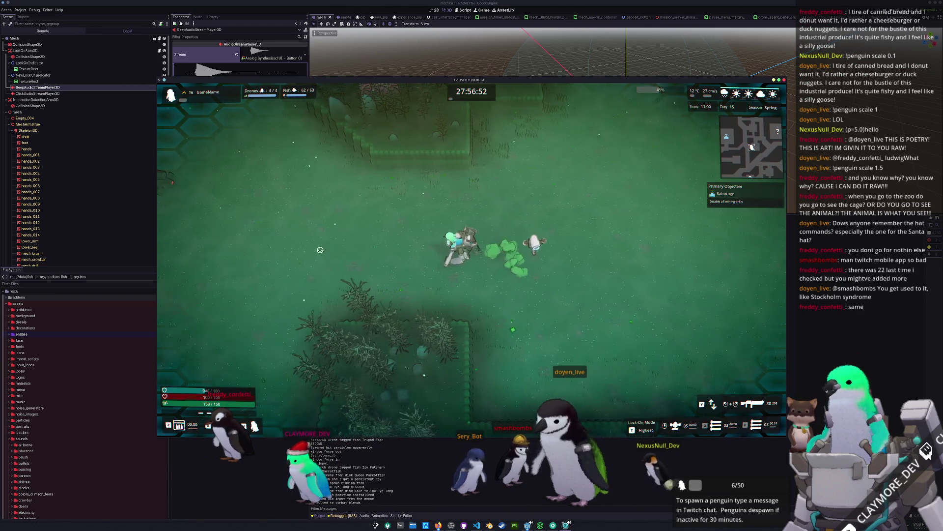
key("w")
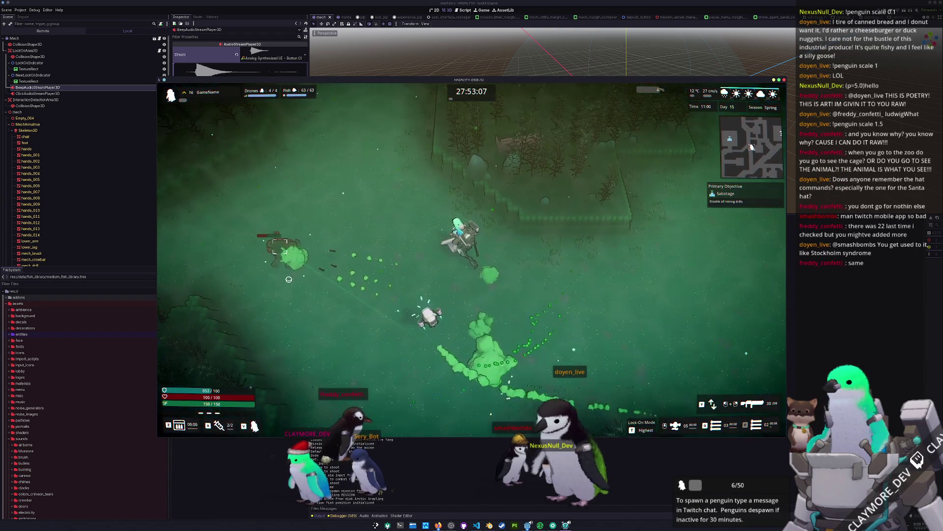
key("w")
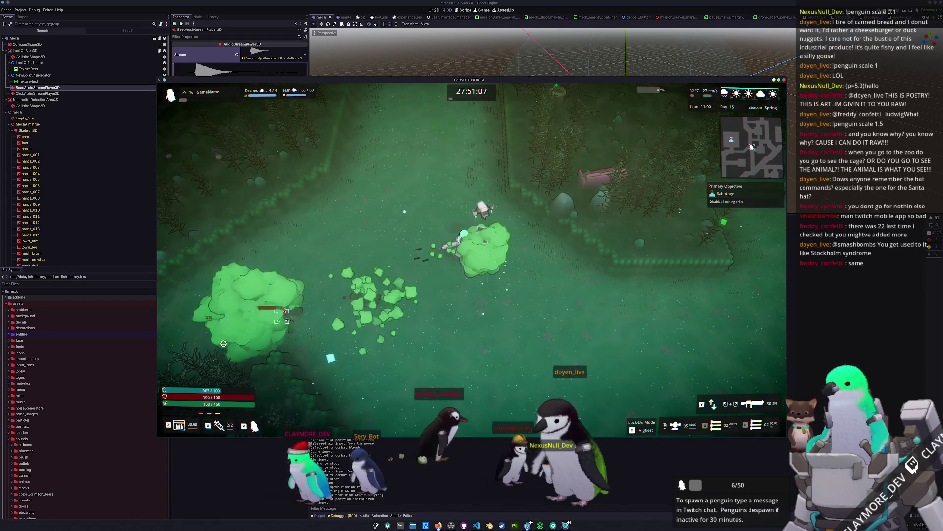
key("s")
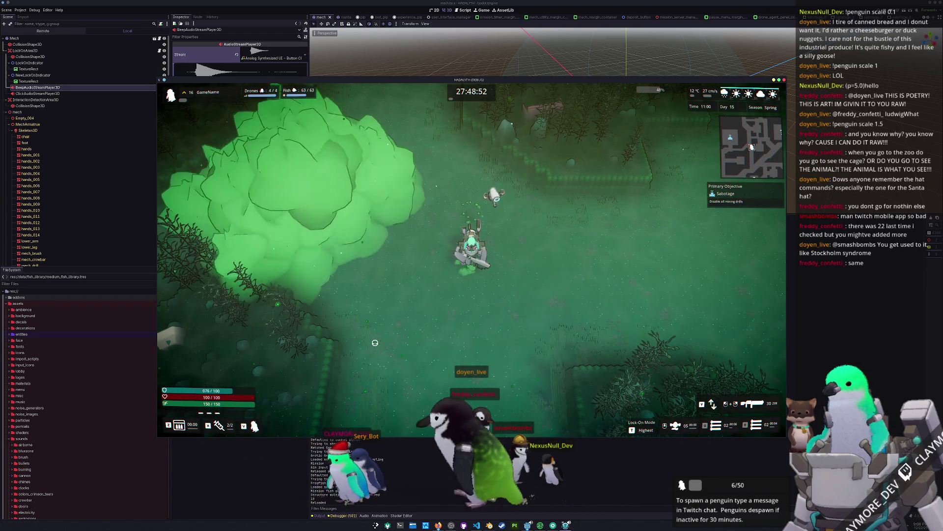
Step: Pause and resume the game, then bring the Tasks board window forward
key("Escape")
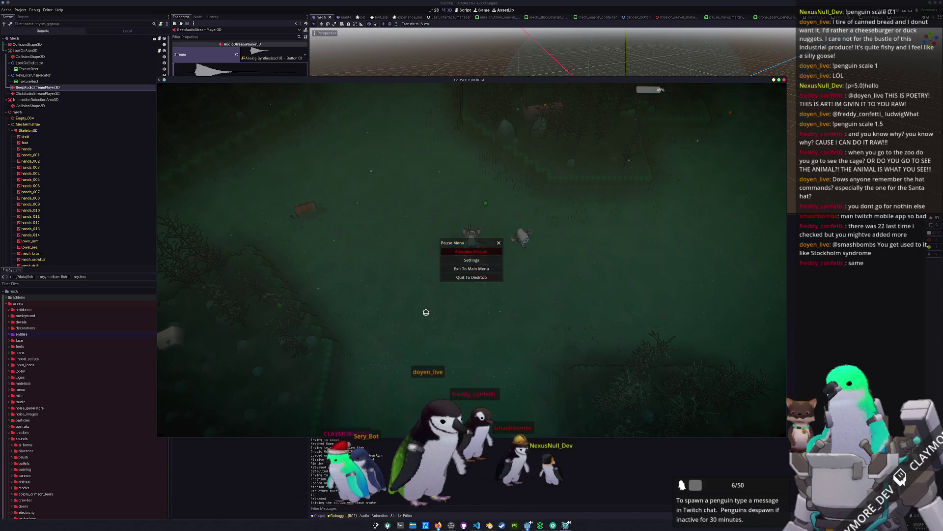
key("Escape")
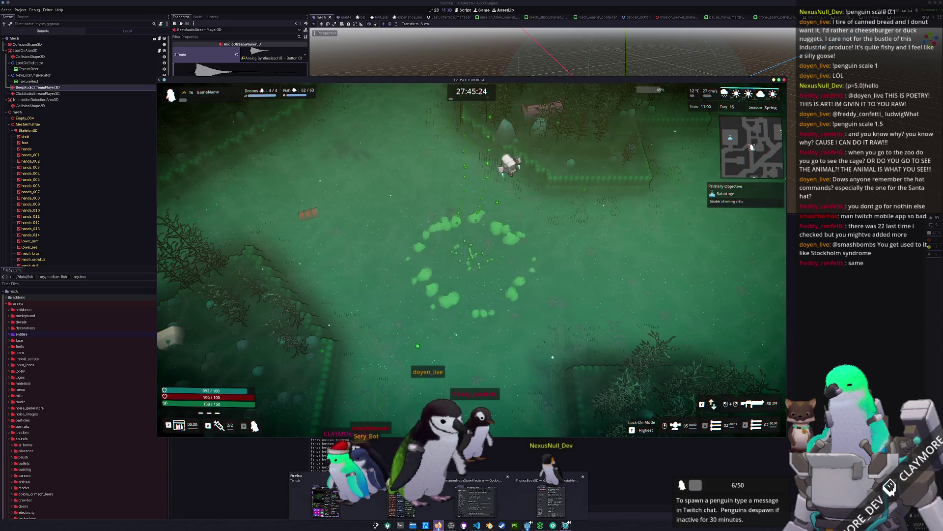
key("alt+Tab")
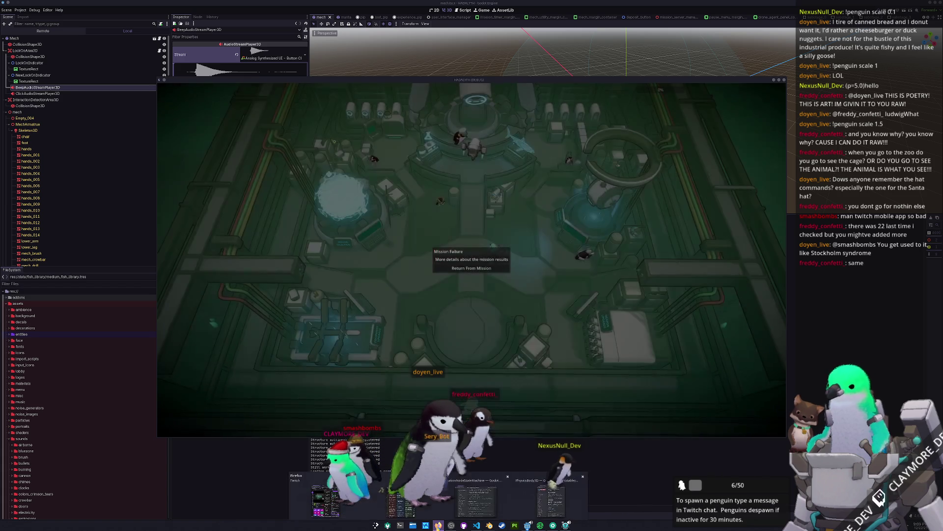
left_click(437, 526)
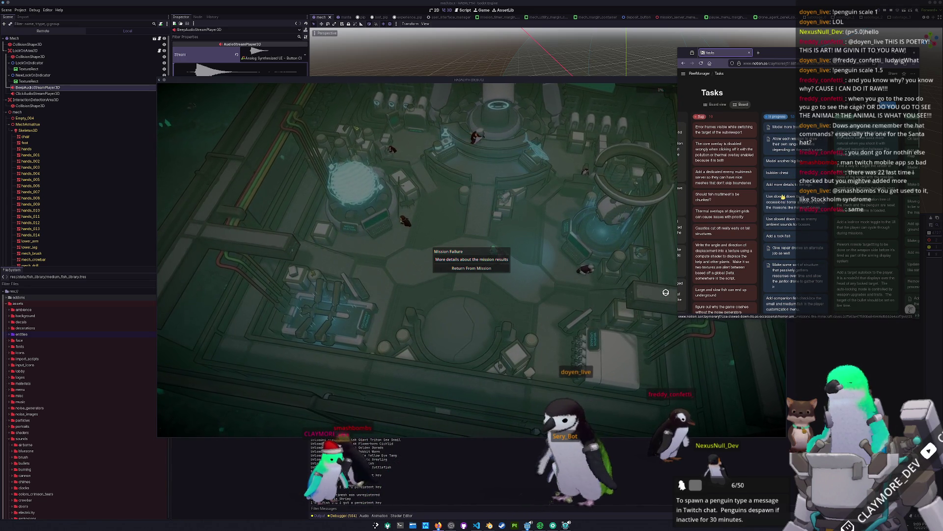
Step: Open the 'Allow each weapon…' range indicator card, then choose Return From Mission in the game
scroll(790, 256, "down", 2)
scroll(792, 197, "up", 2)
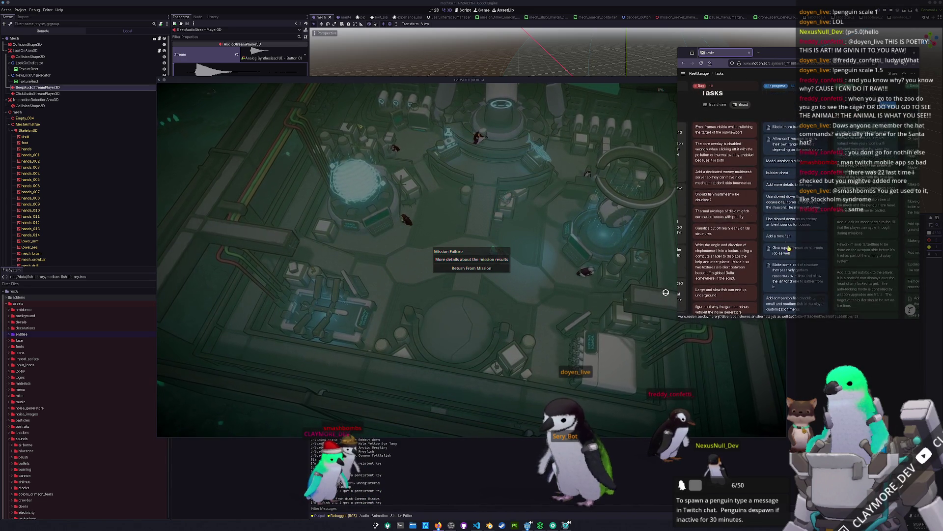
scroll(795, 126, "up", 1)
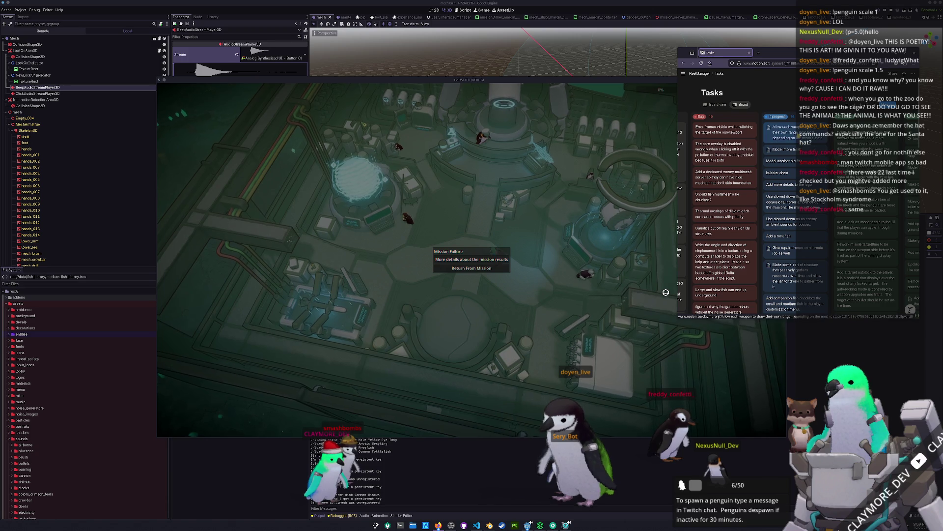
left_click(794, 129)
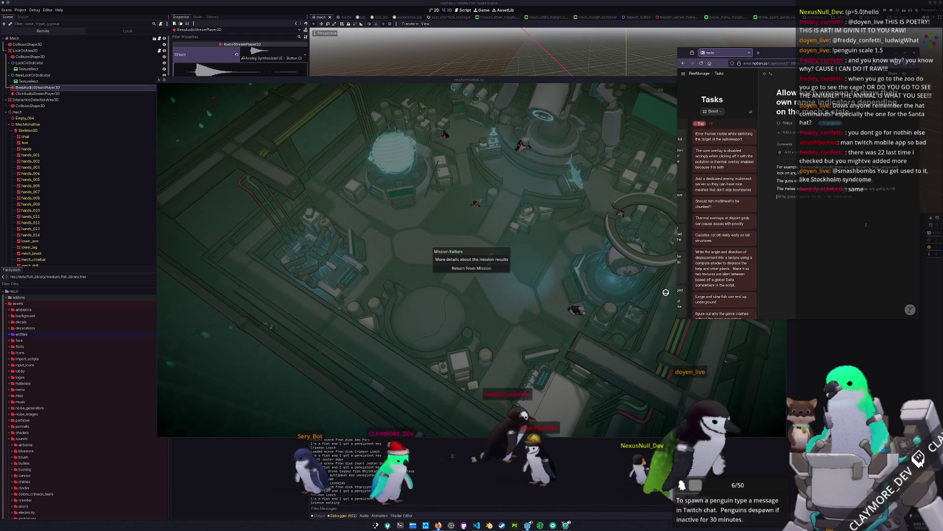
left_click(471, 268)
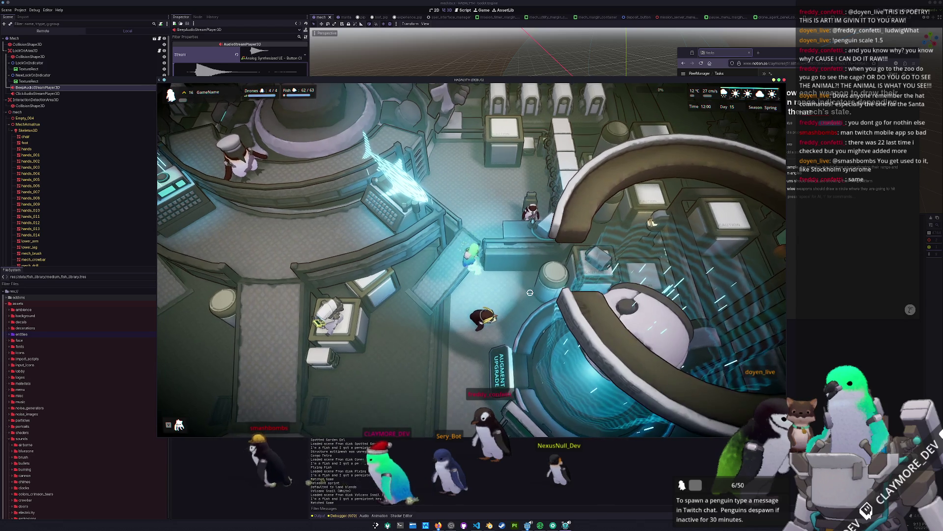
Step: Walk the character up the ramp, back south, and right toward the weapon upgrade station
key("w")
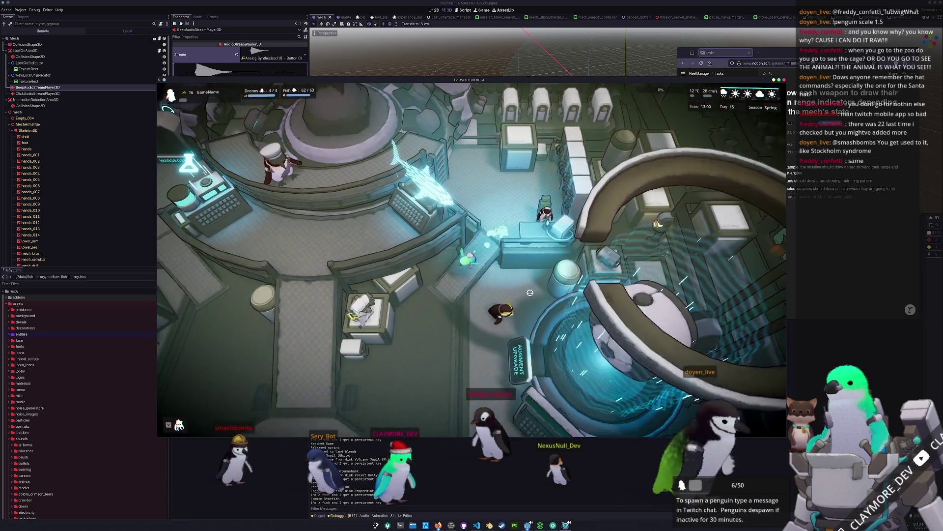
key("w")
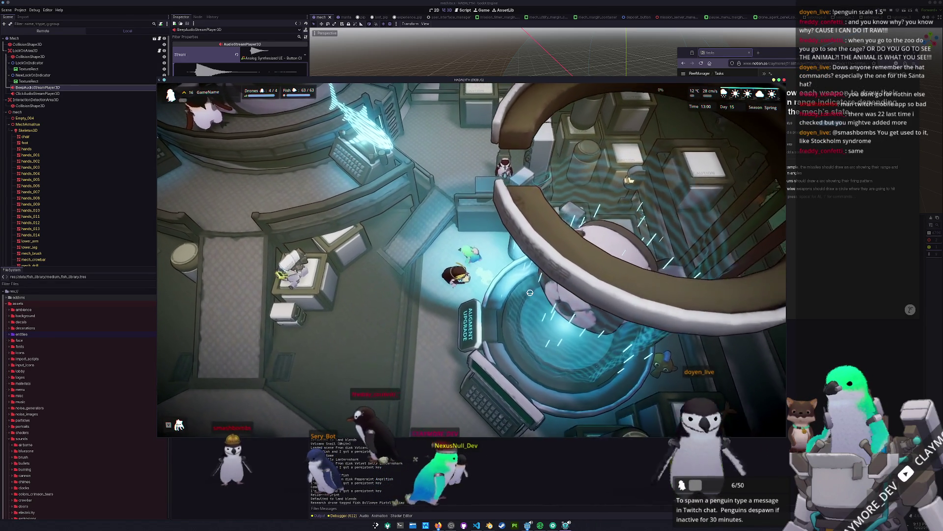
key("s")
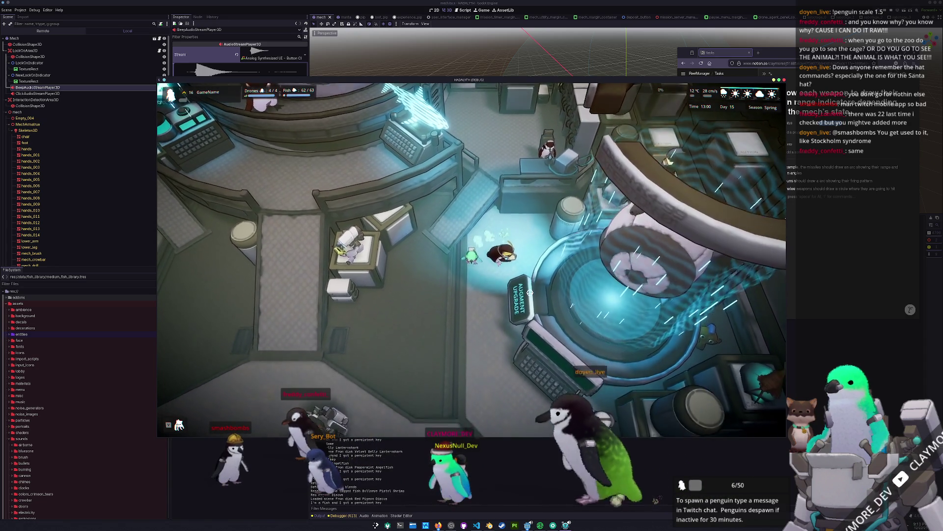
key("s")
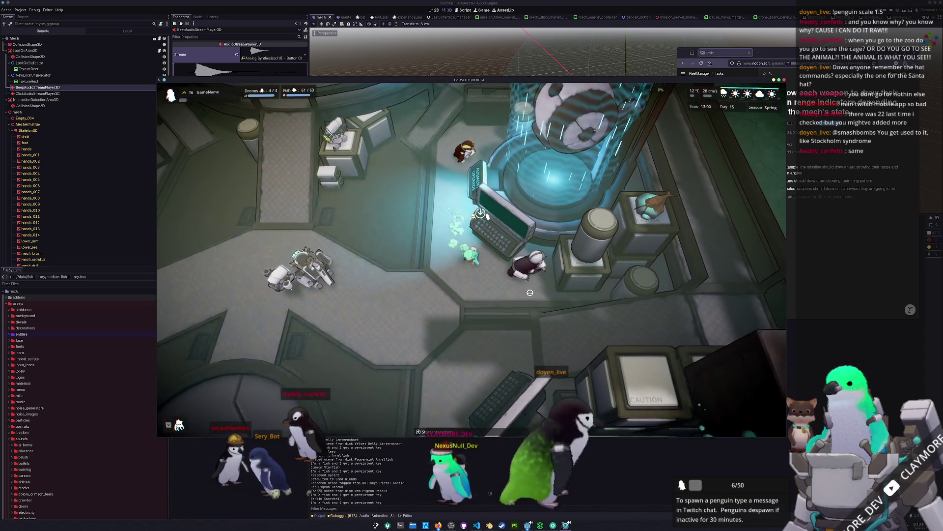
key("w")
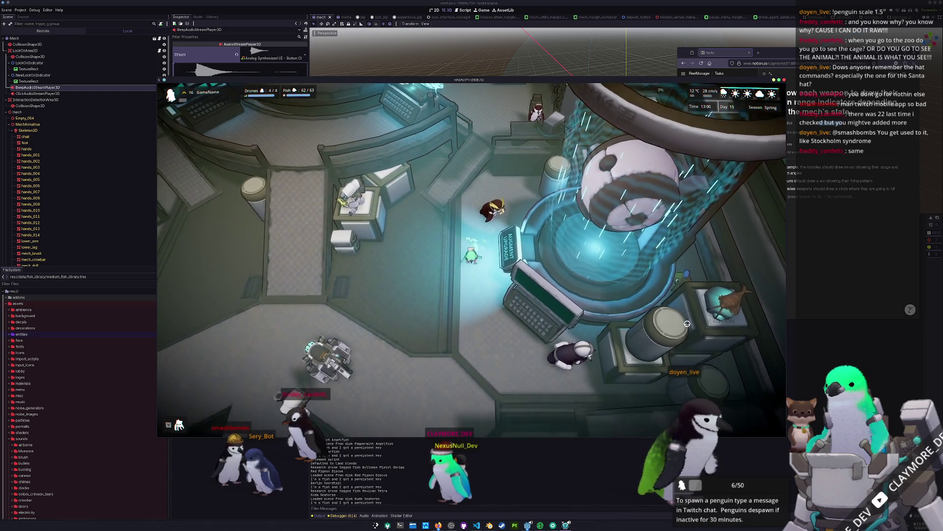
key("s")
key("d")
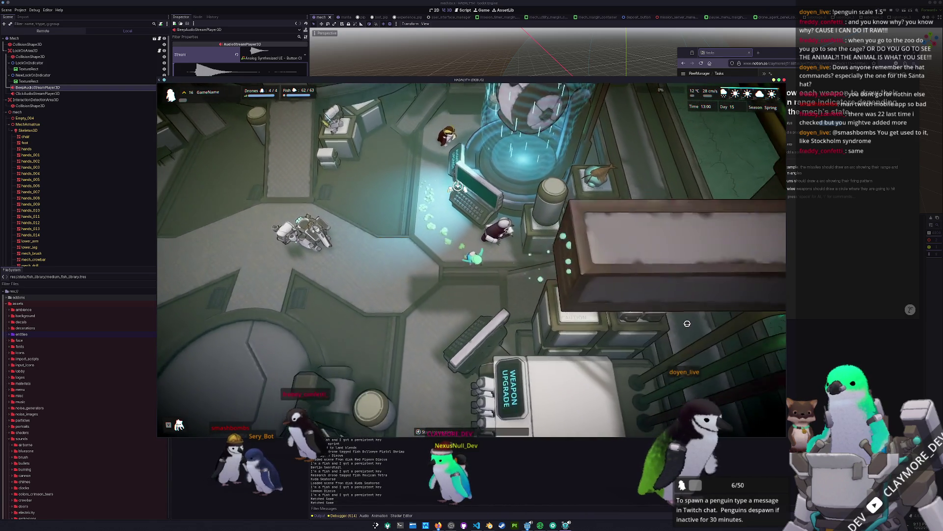
key("d")
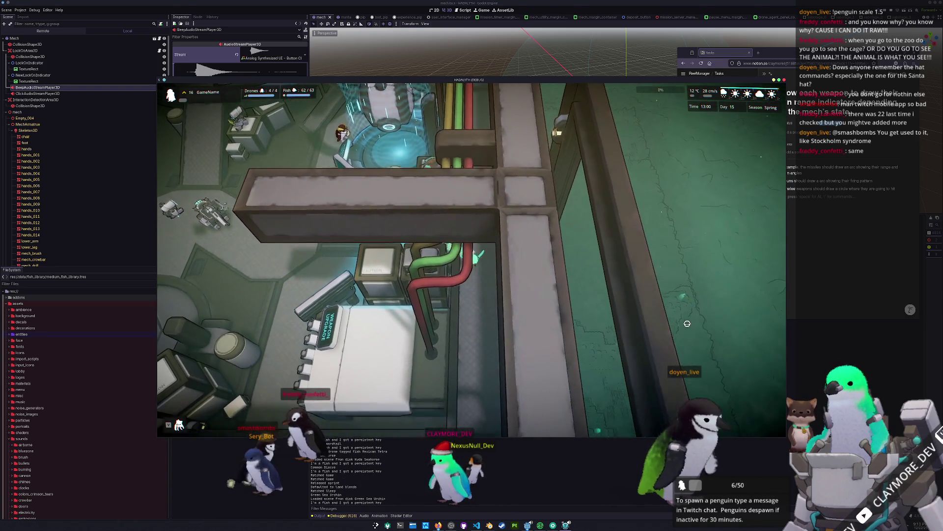
Step: Walk along the lobby walls into the dark area, then use Unstuck from the pause menu
key("s")
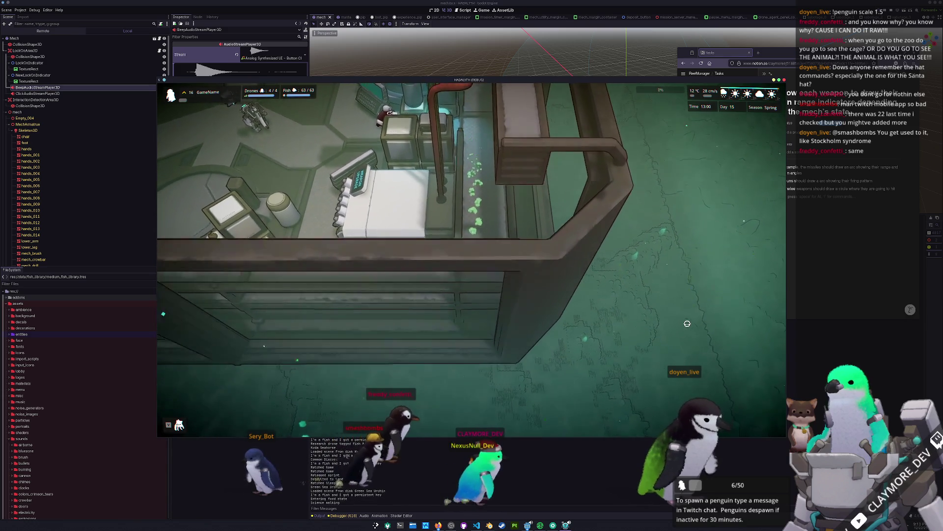
key("a")
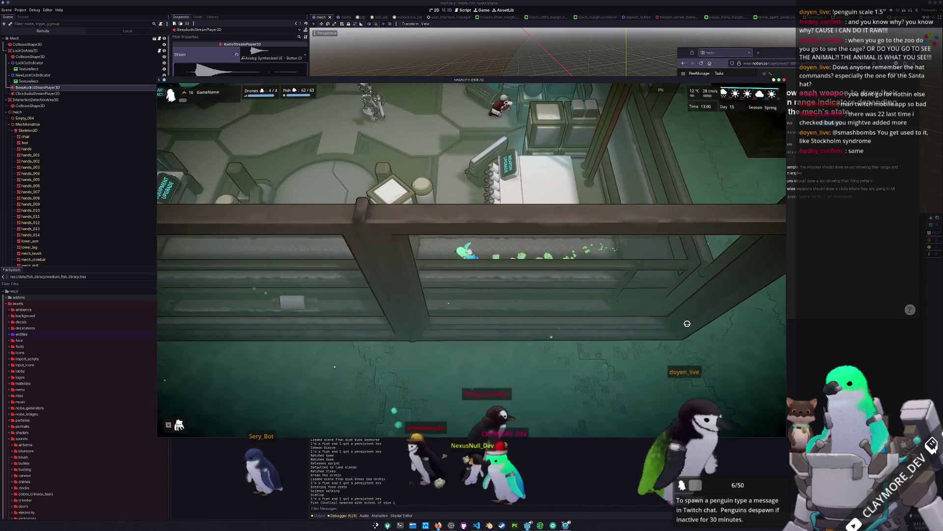
key("a")
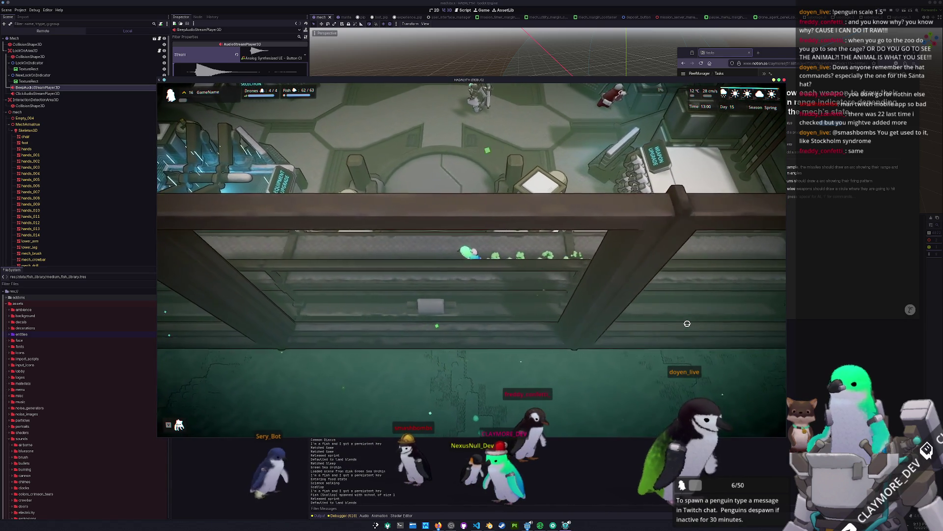
key("s")
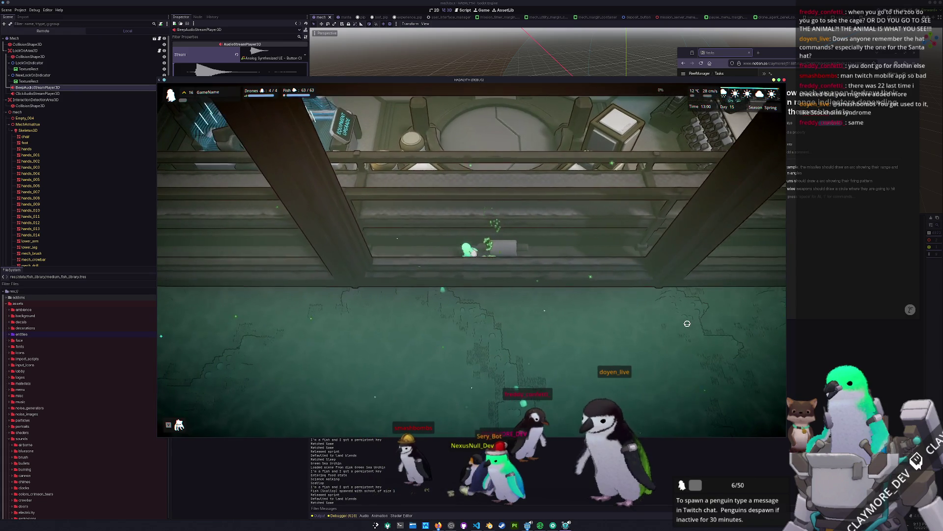
key("a")
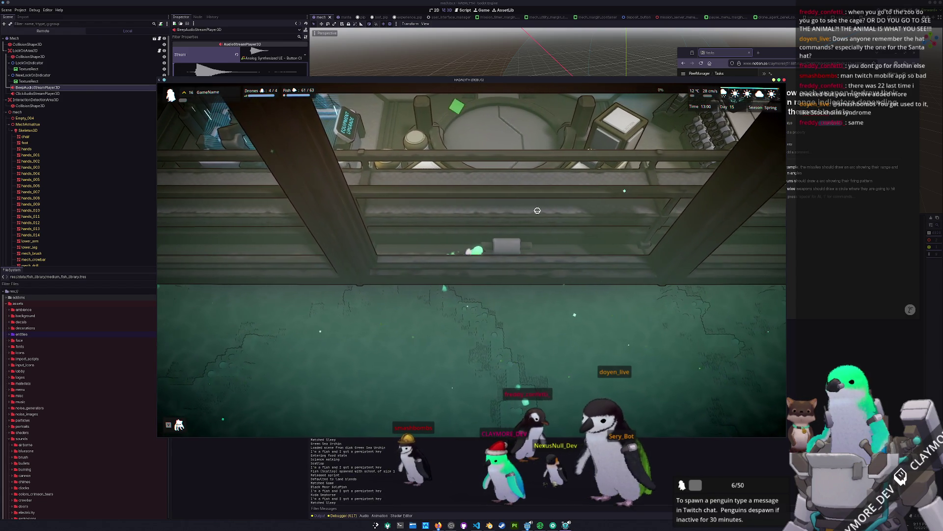
key("d")
key("w")
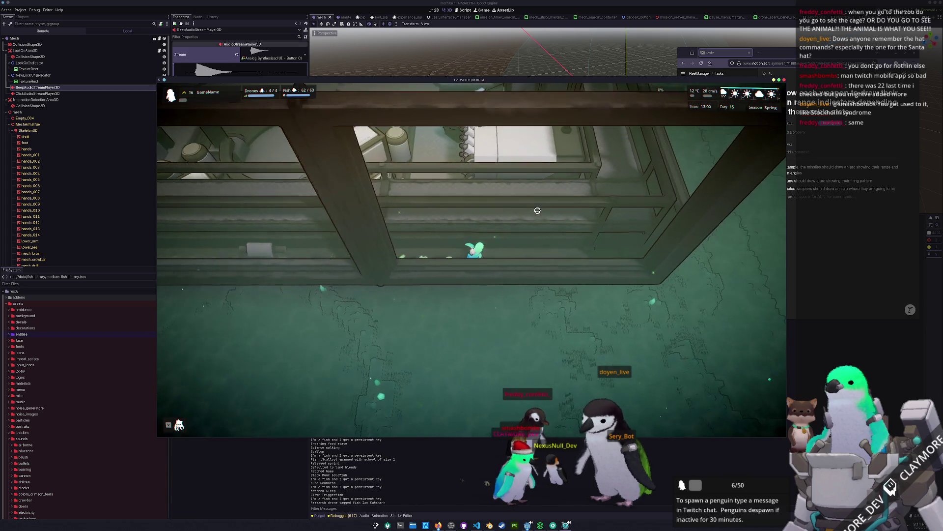
key("d")
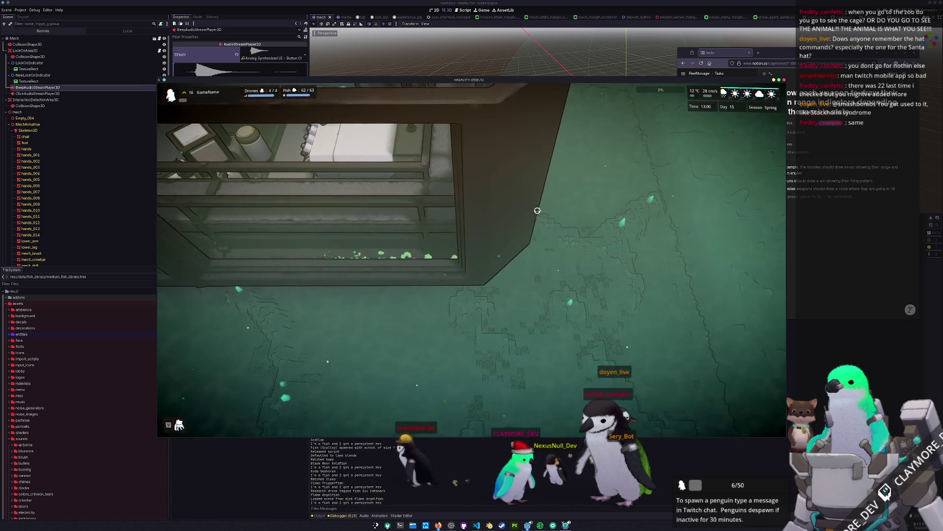
key("Escape")
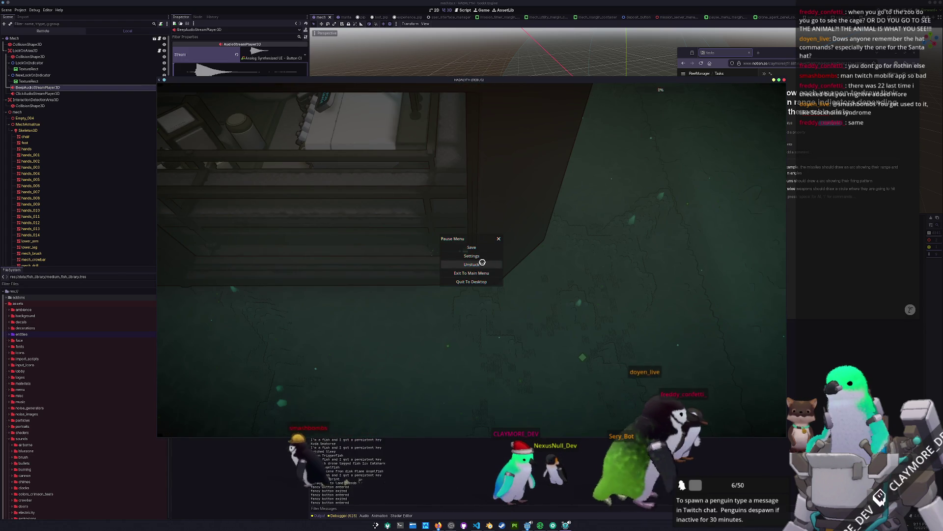
left_click(479, 264)
key("Escape")
Step: Run left through the hub and swim down toward the base
key("a")
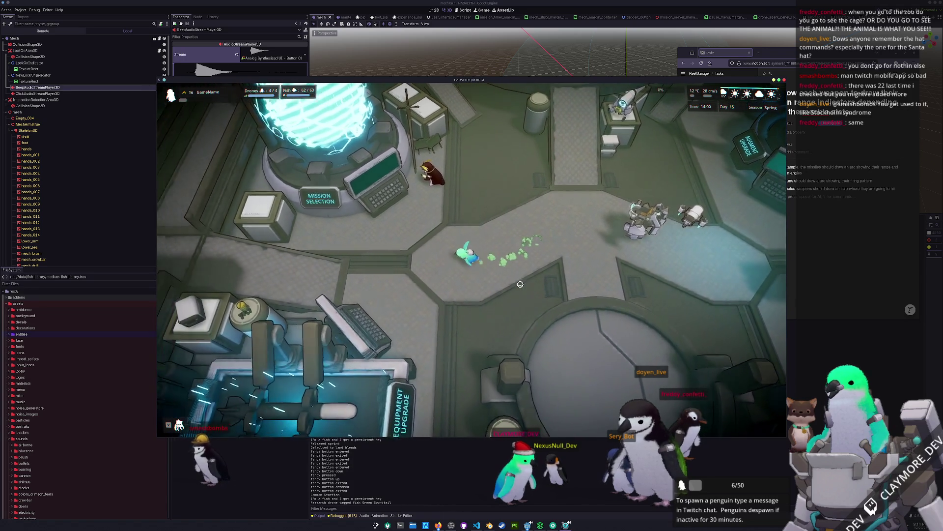
key("a")
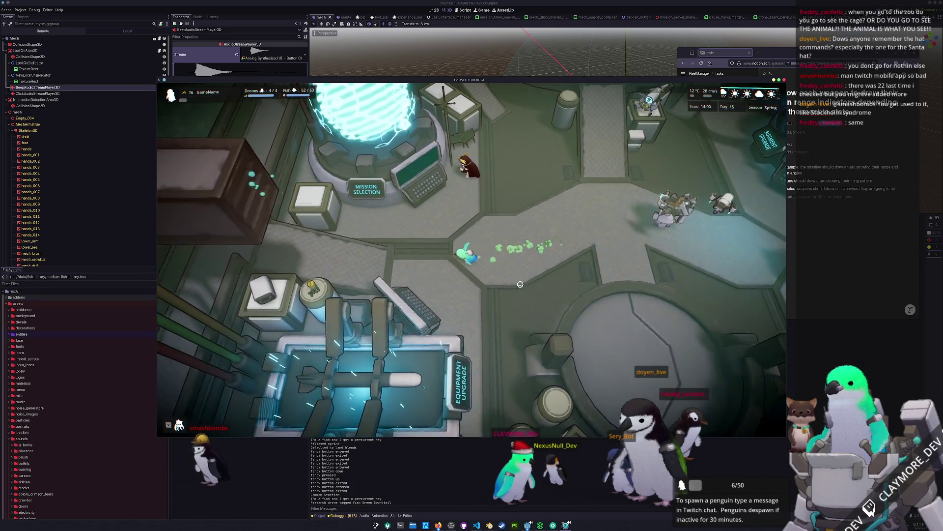
key("a")
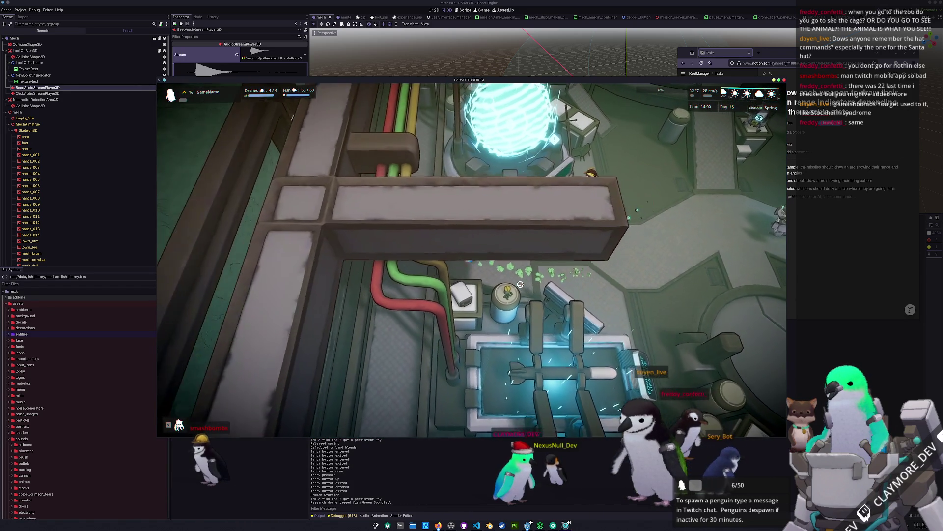
key("a")
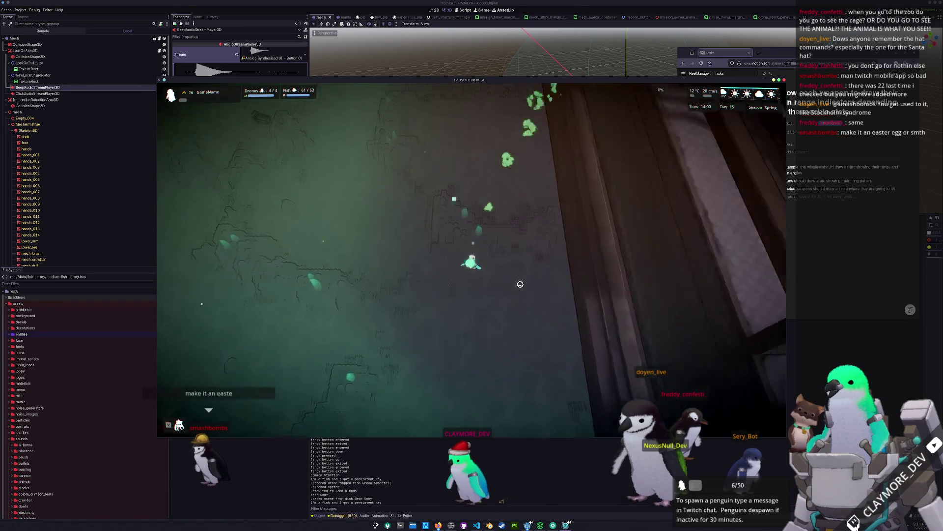
key("s")
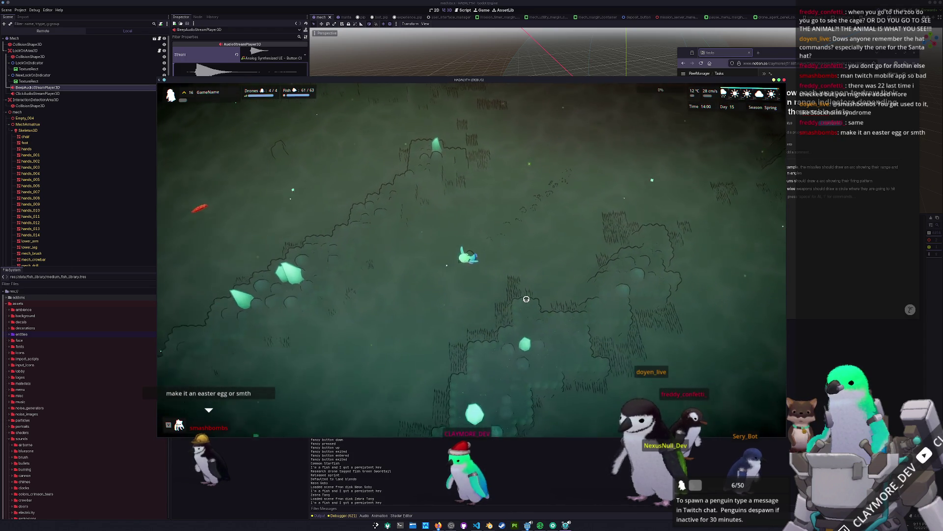
key("s")
key("a")
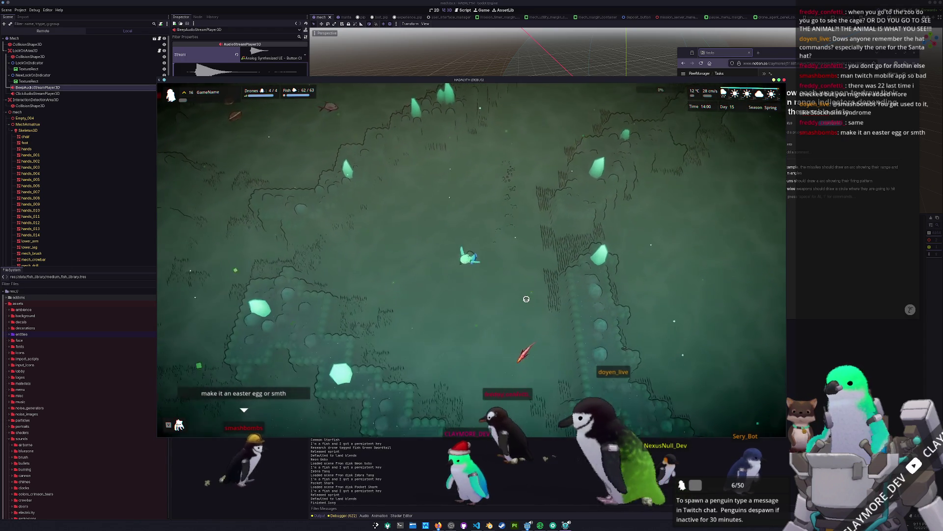
key("s")
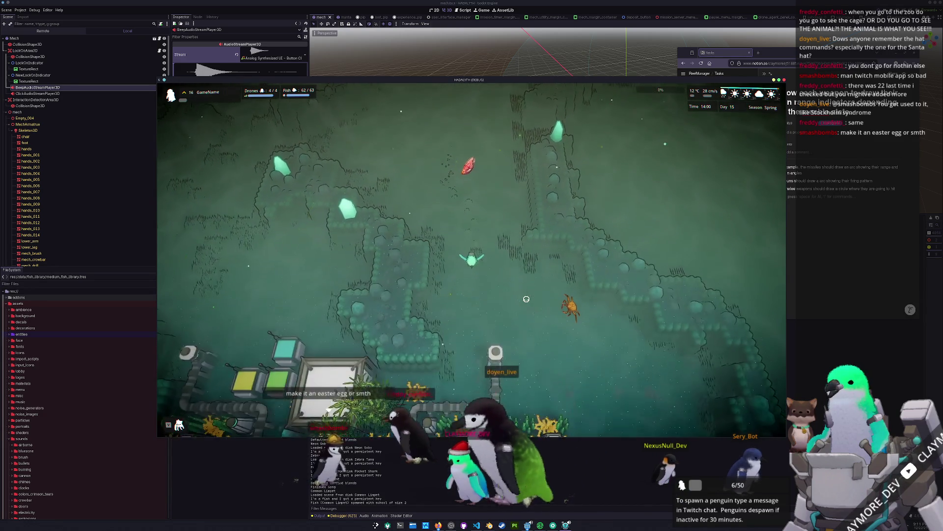
key("s")
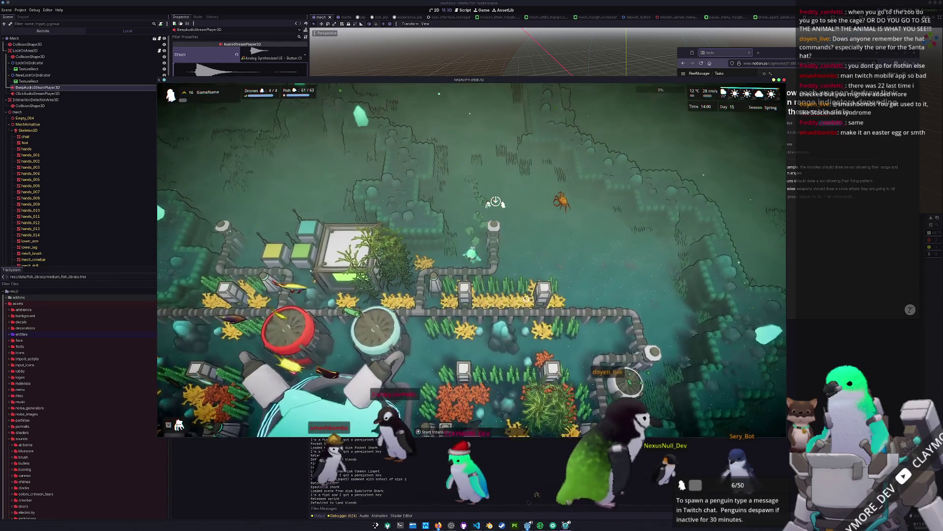
Step: Swim to collect a bio pickup, explore the cave, and repair the damaged structure
key("w")
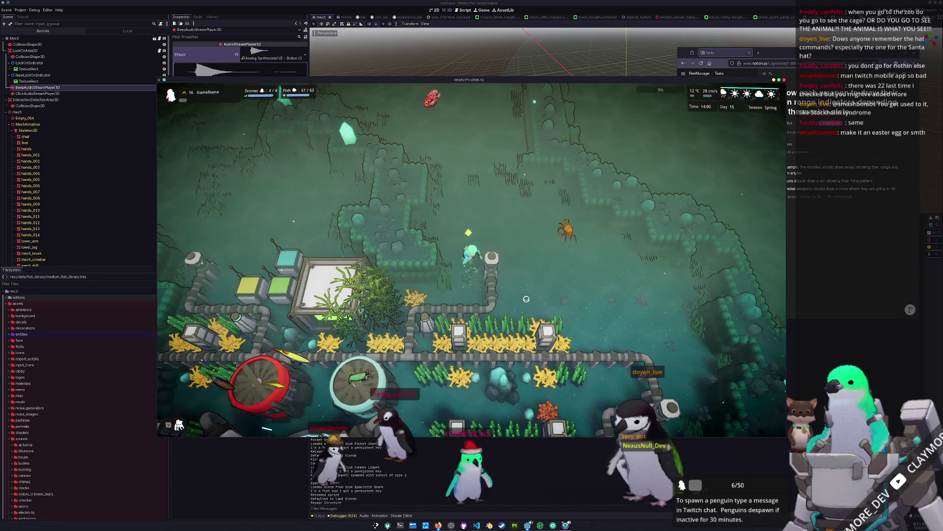
key("d")
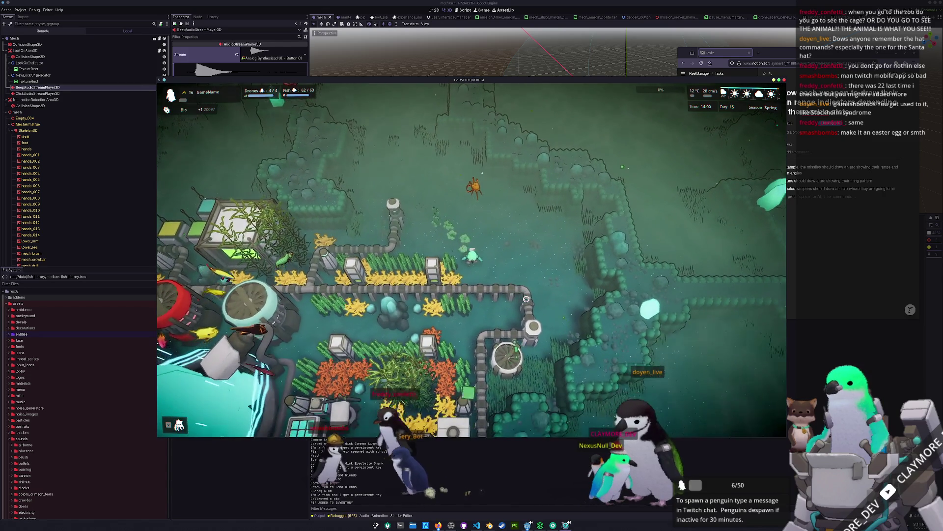
key("d")
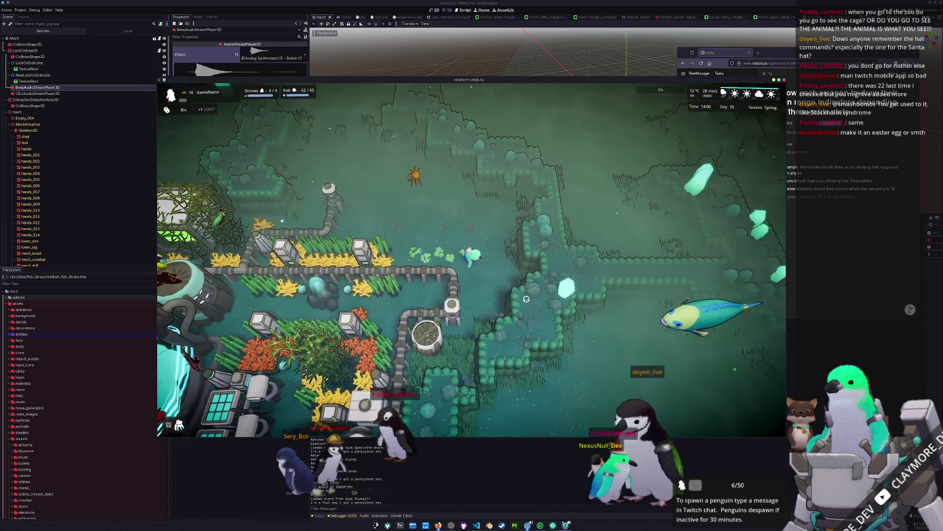
key("s")
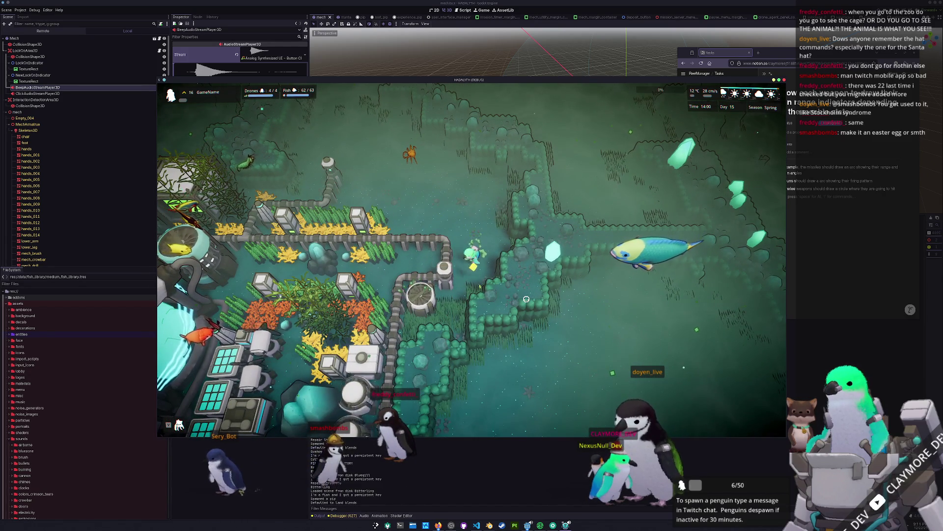
key("s")
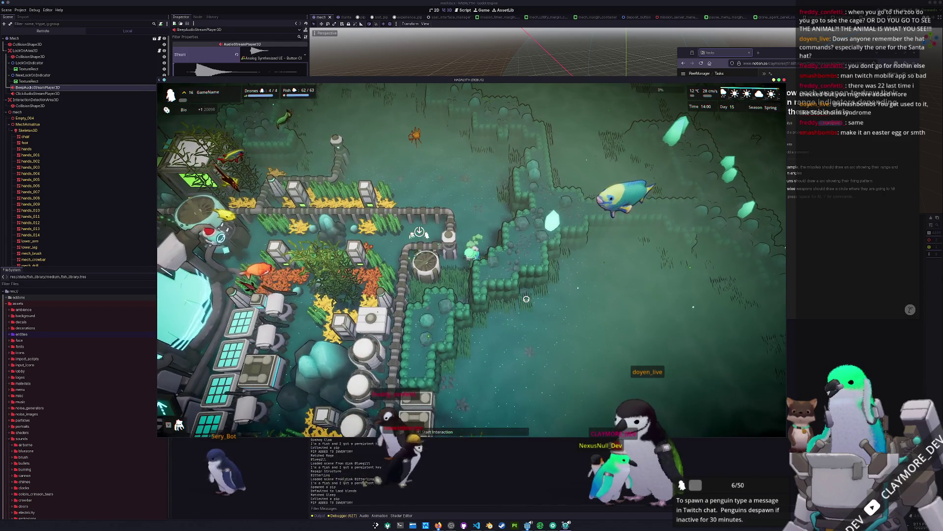
key("w")
key("a")
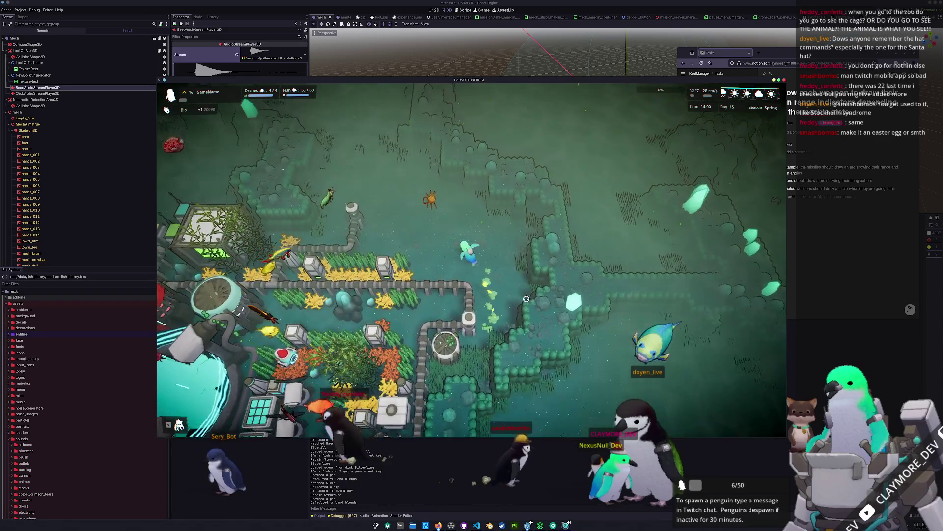
key("a")
key("w")
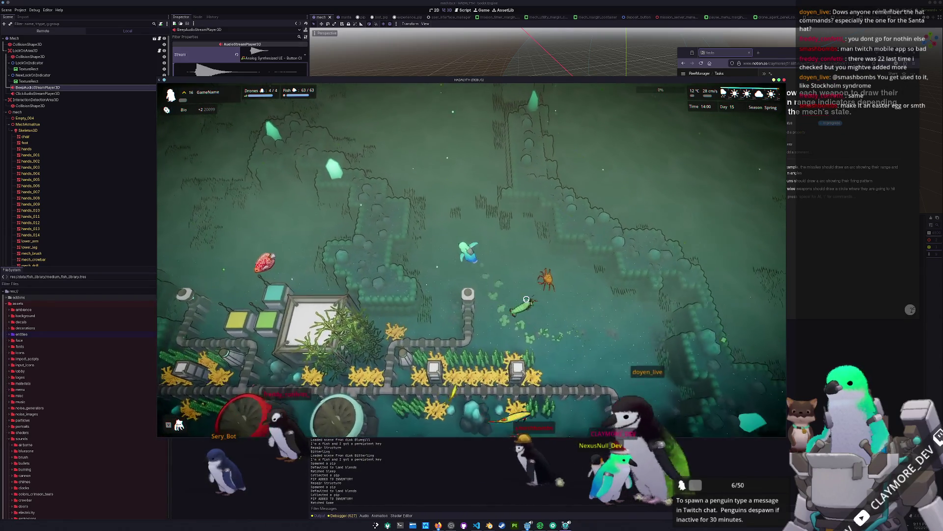
key("w")
key("a")
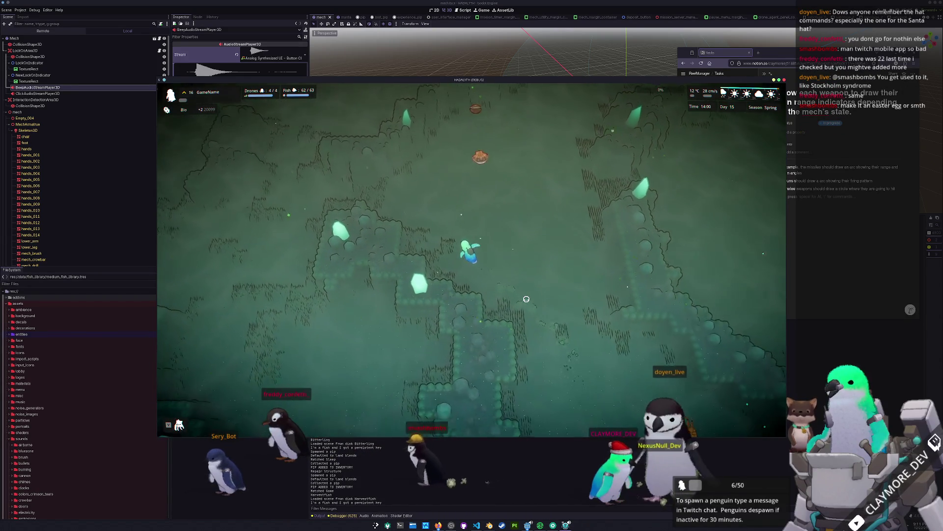
key("a")
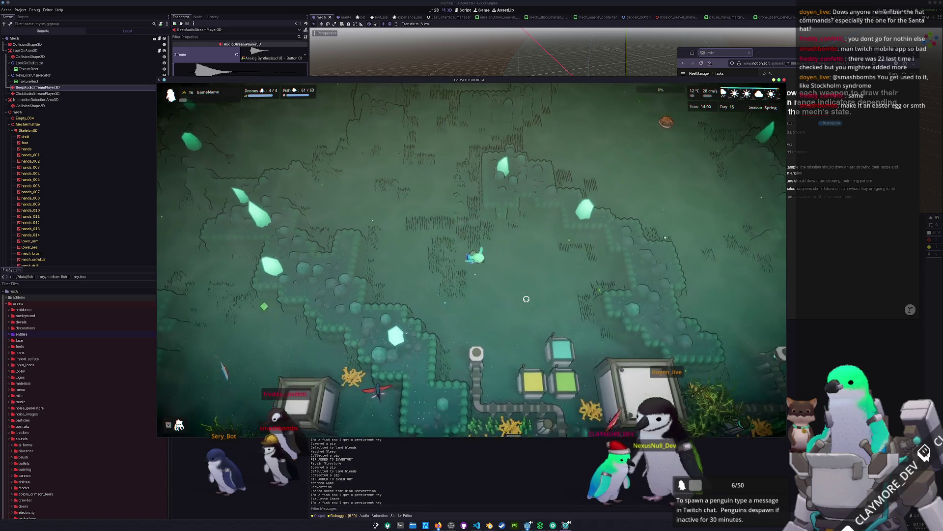
key("s")
key("d")
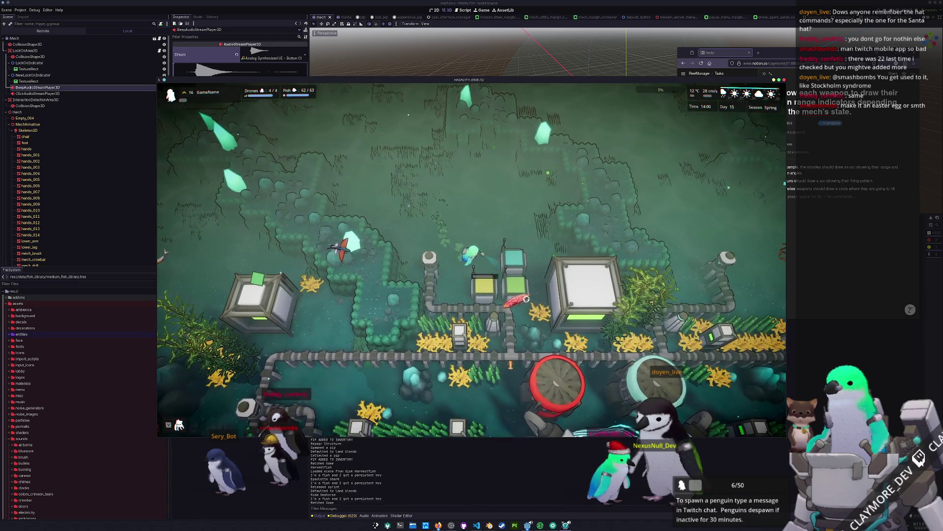
left_click(526, 298)
Step: Grab an algae pickup, roam up-left across the seabed past the crate, then choose Unstuck
key("a")
key("w")
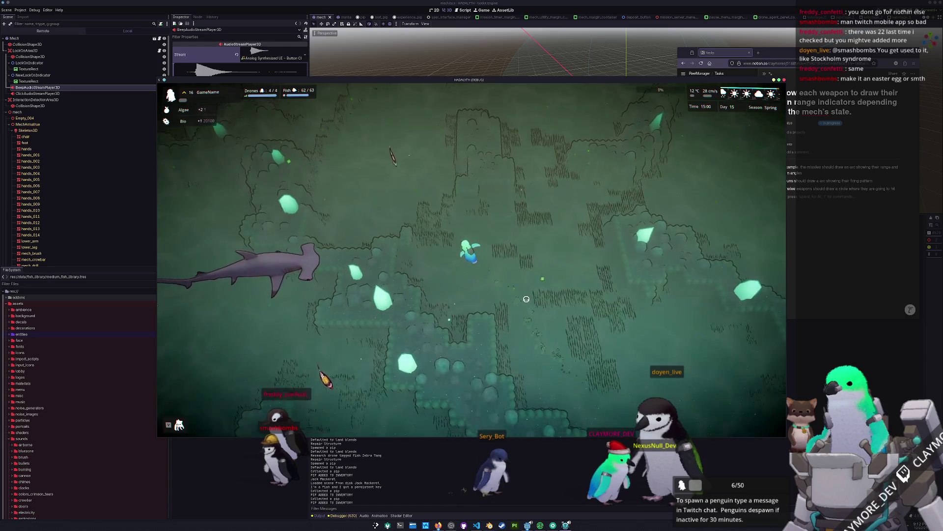
key("w")
key("a")
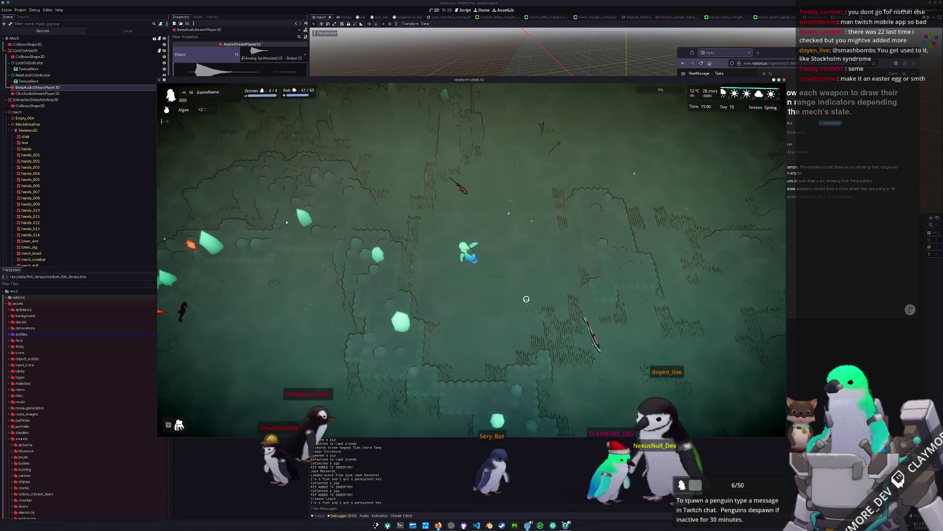
key("w")
key("a")
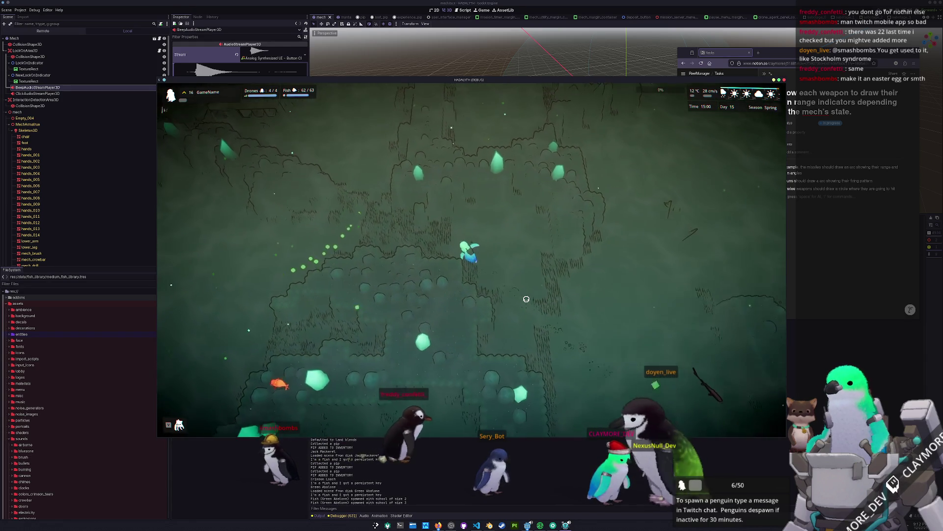
key("w")
key("a")
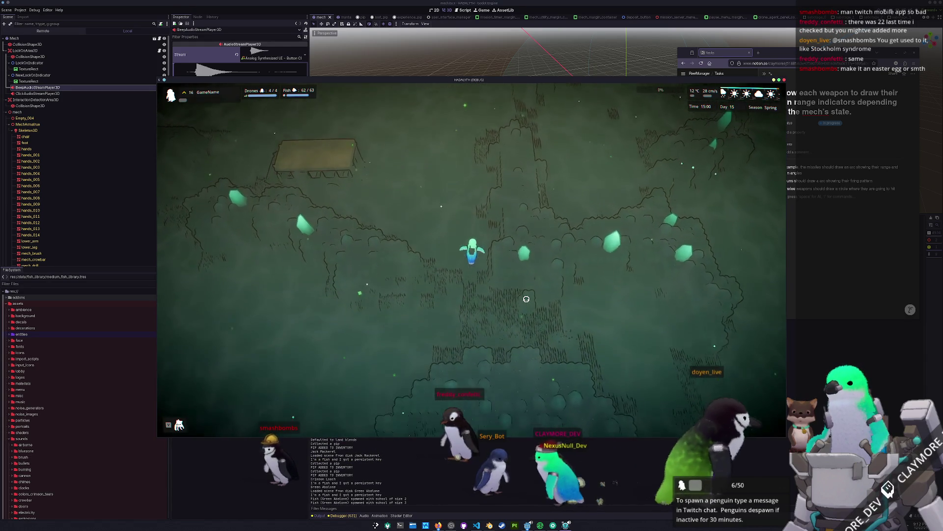
key("w")
key("a")
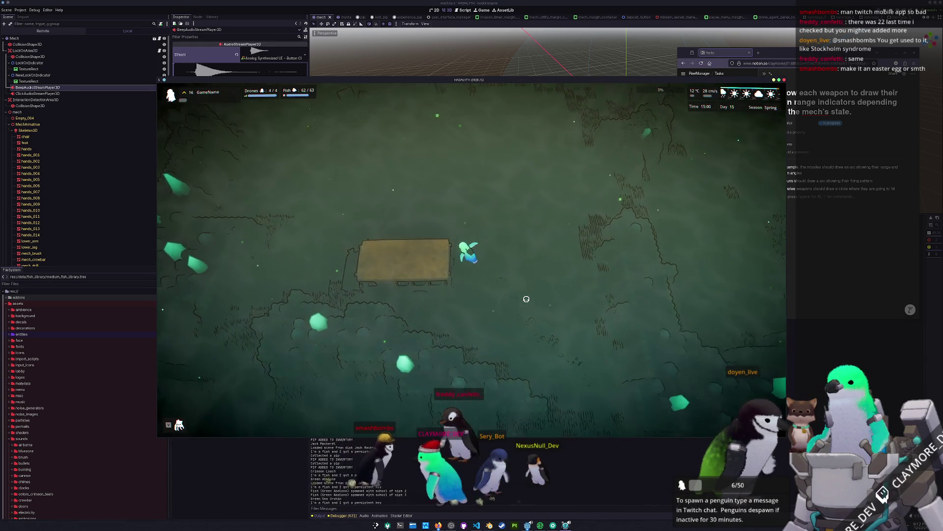
key("w")
key("a")
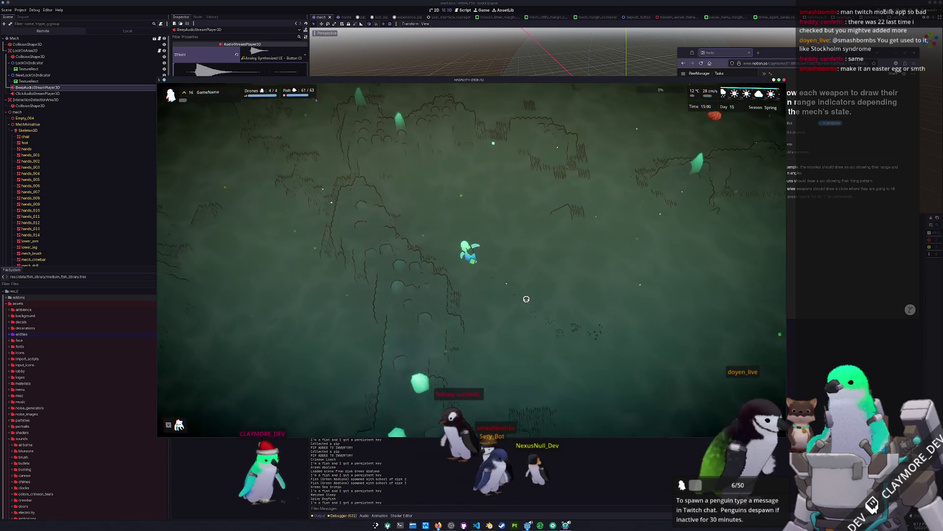
key("d")
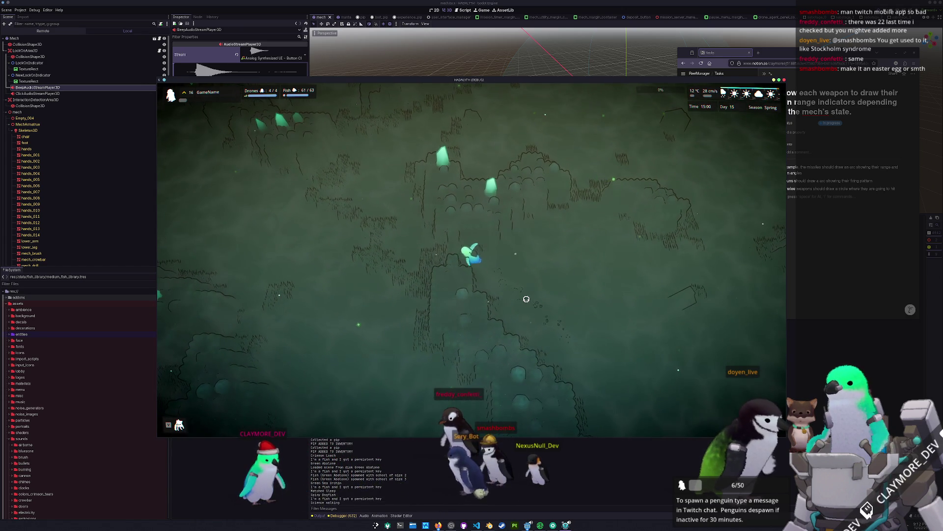
key("w")
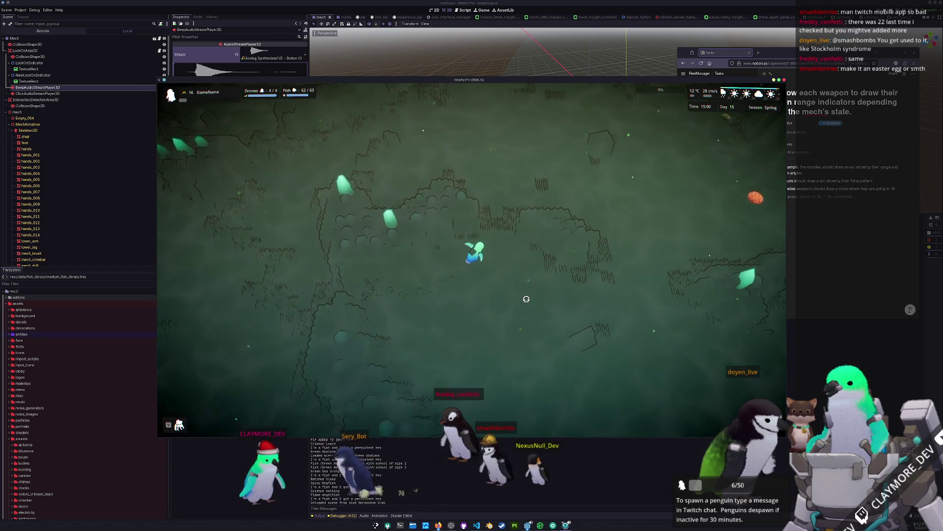
key("w")
key("a")
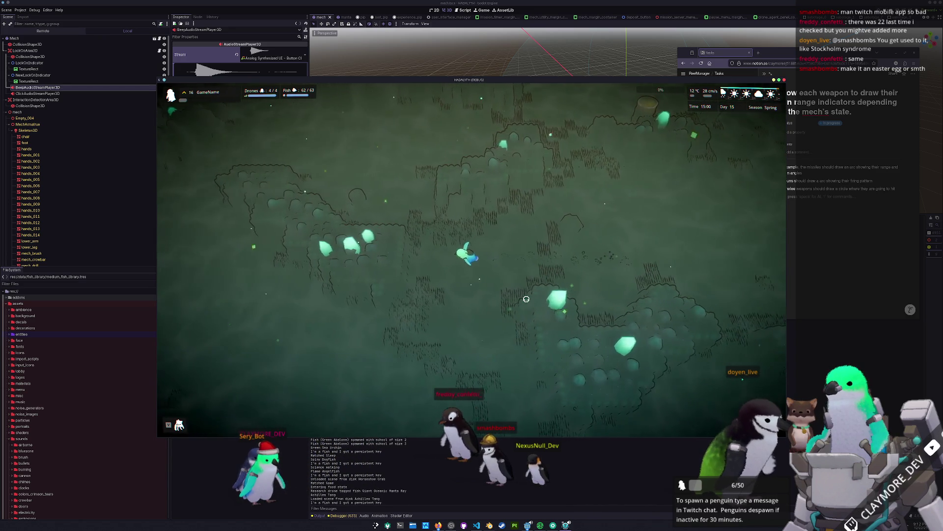
key("w")
key("a")
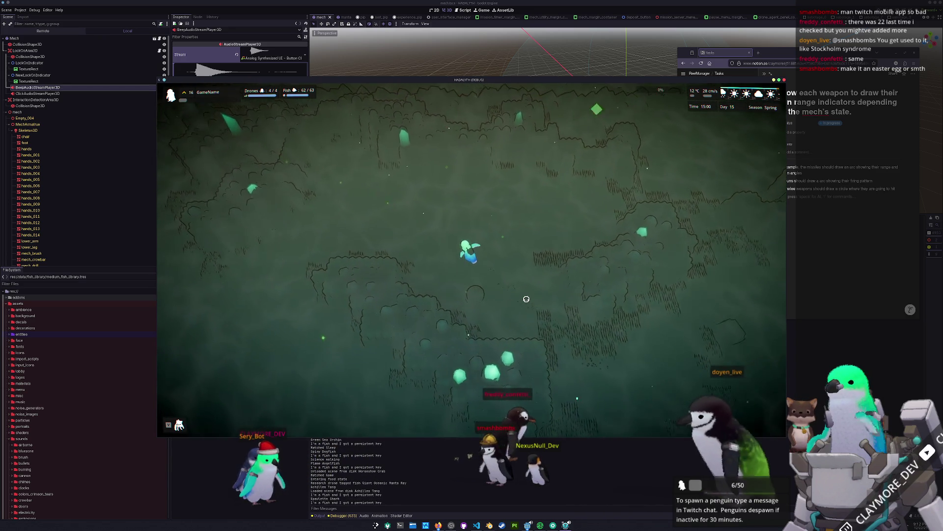
key("w")
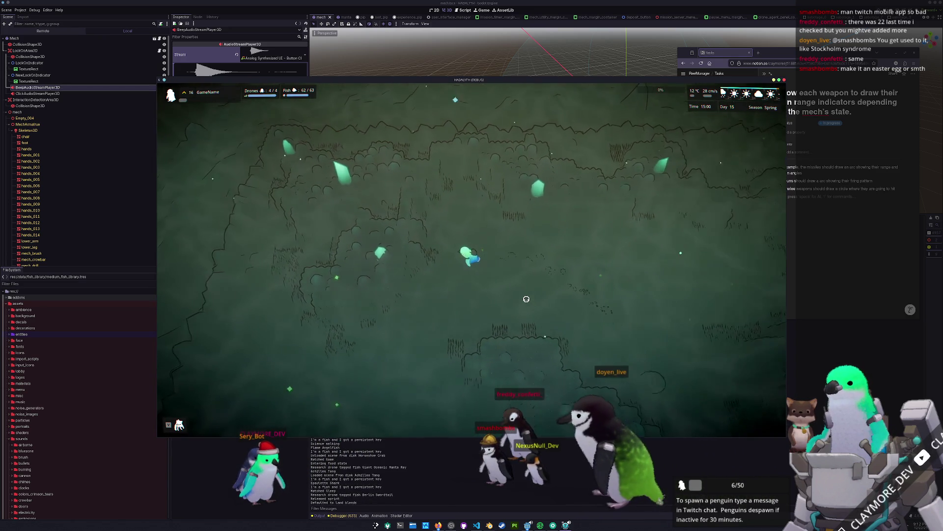
key("Escape")
left_click(464, 265)
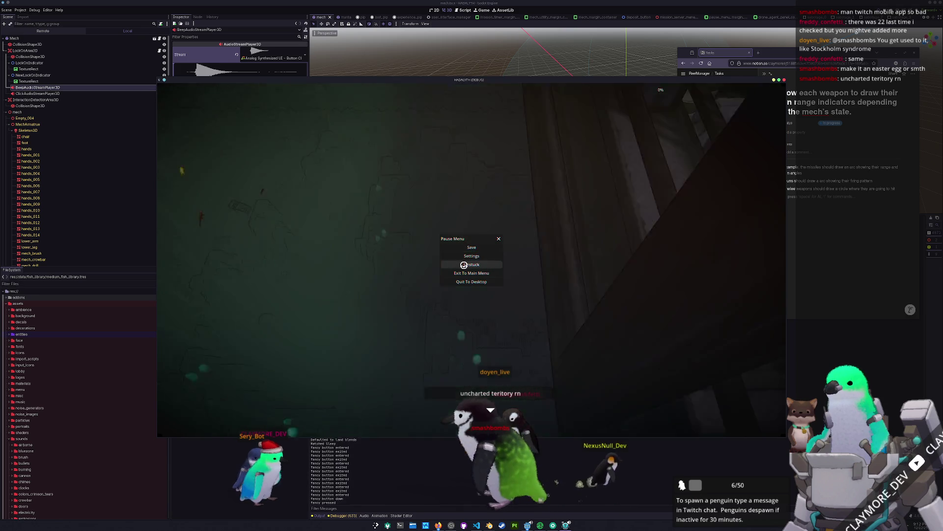
Step: Dash the mech left across the hub and steer it around outside the deck walls
key("a")
key("space")
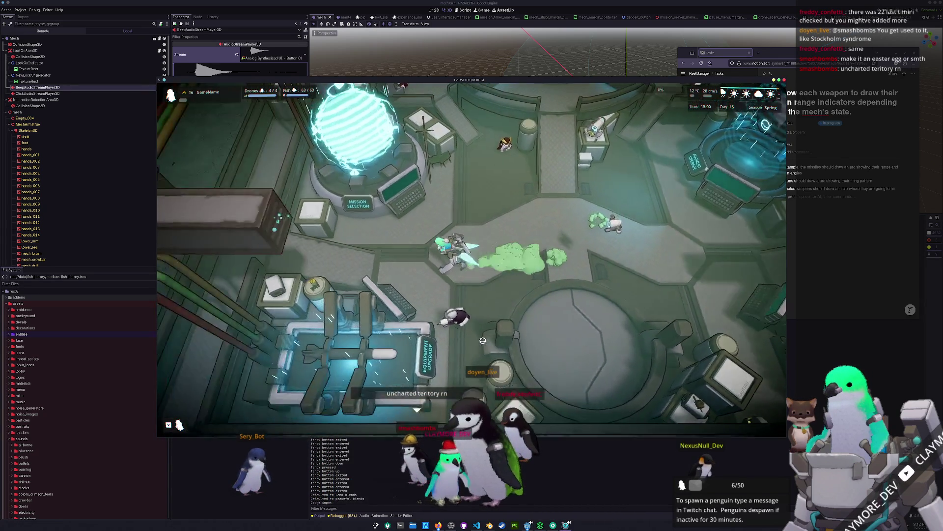
key("a")
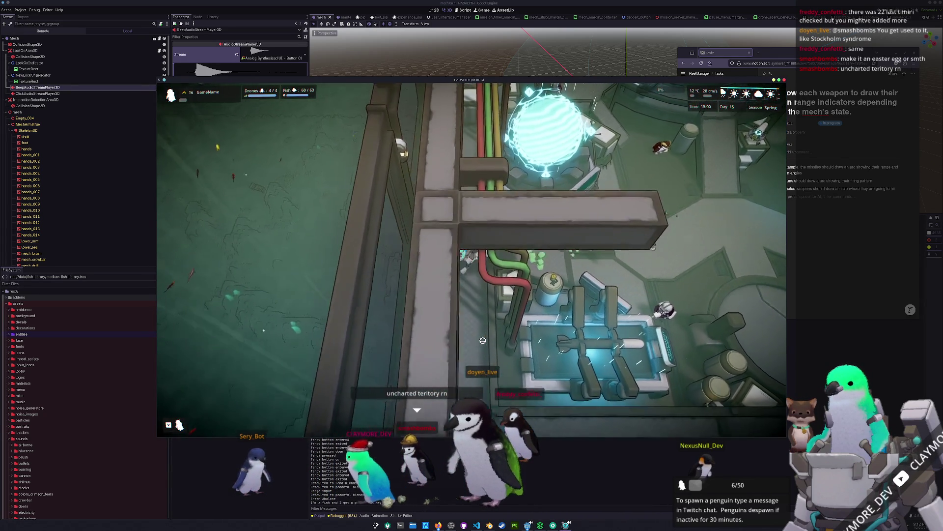
key("s")
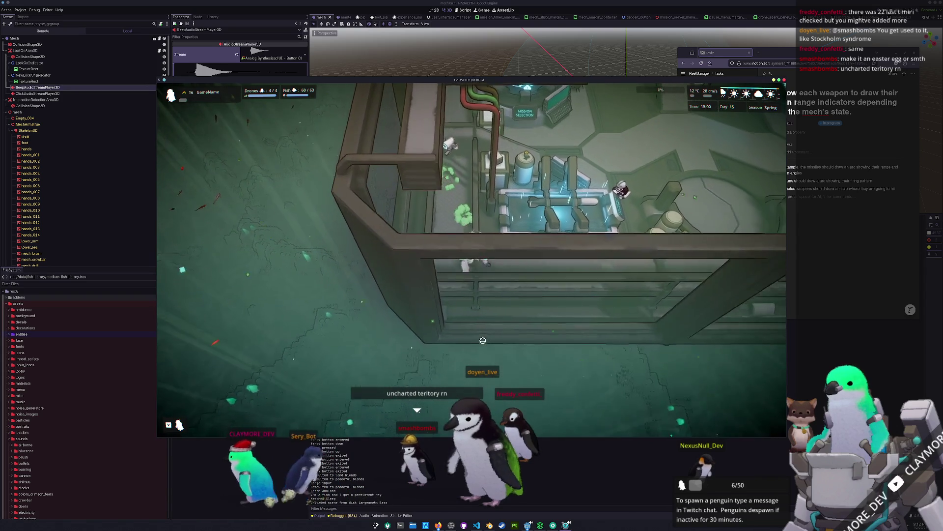
key("d")
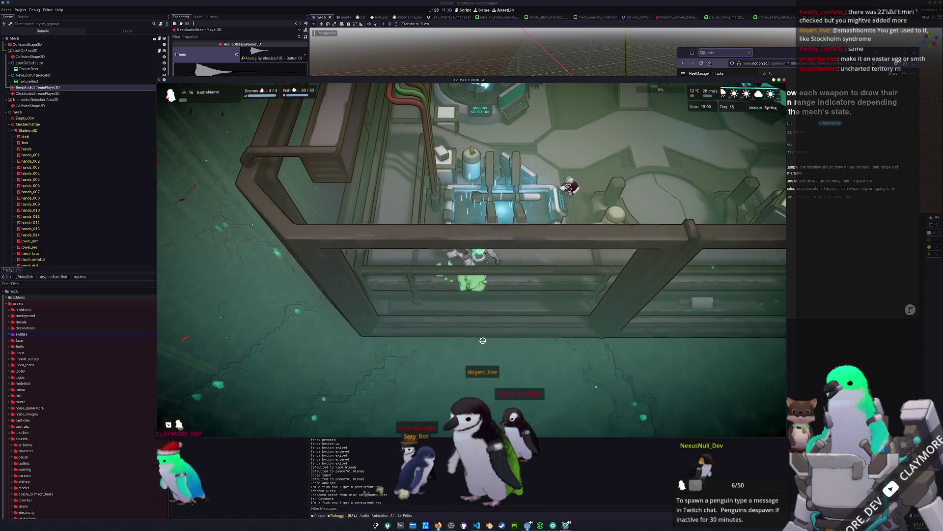
key("w")
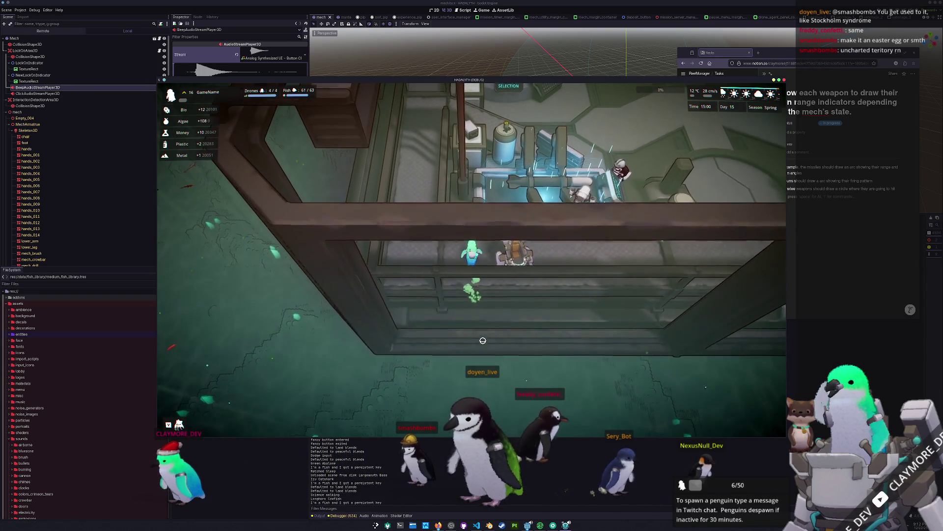
Step: Move the mech down onto the open seabed, then pause and quit the running game
key("s")
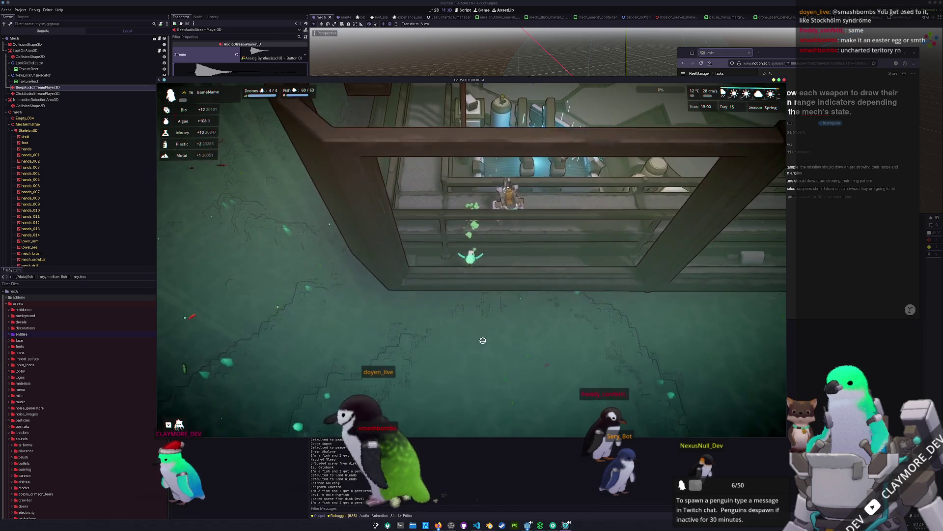
key("s")
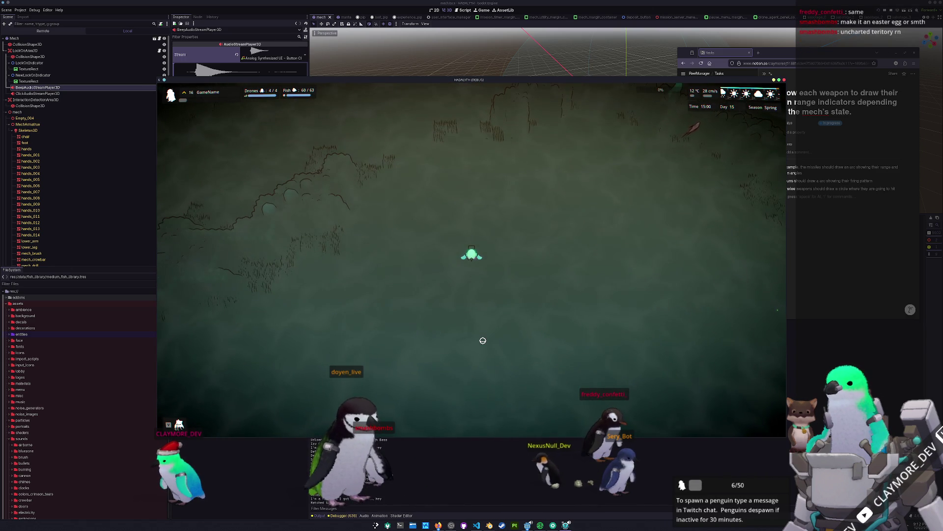
key("Escape")
left_click(481, 280)
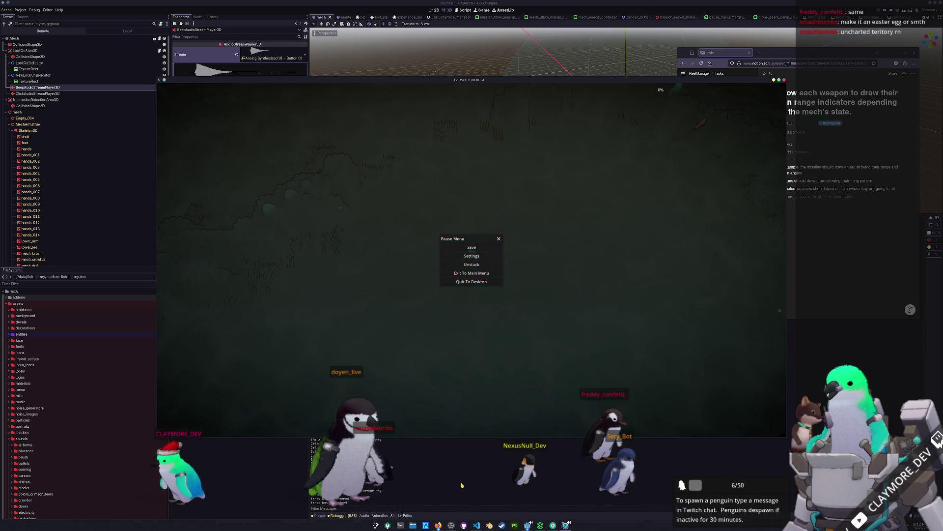
Step: Open the lobby_menu.tscn scene through the quick-open search
key("alt+shift+o")
type("lobby")
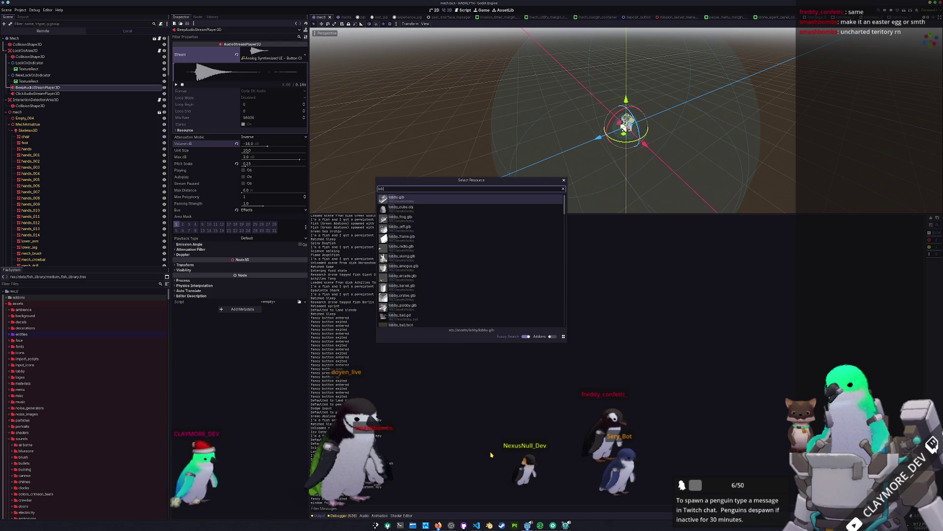
type("_menu")
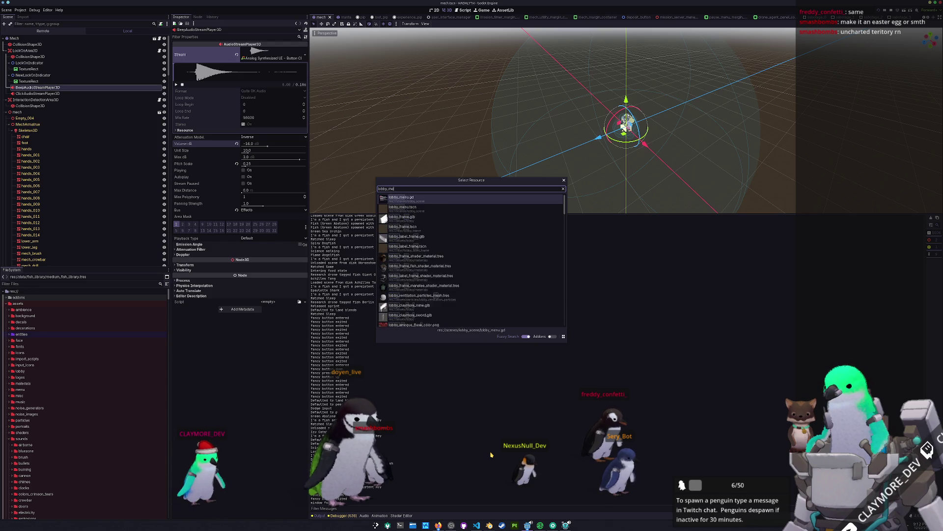
key("Return")
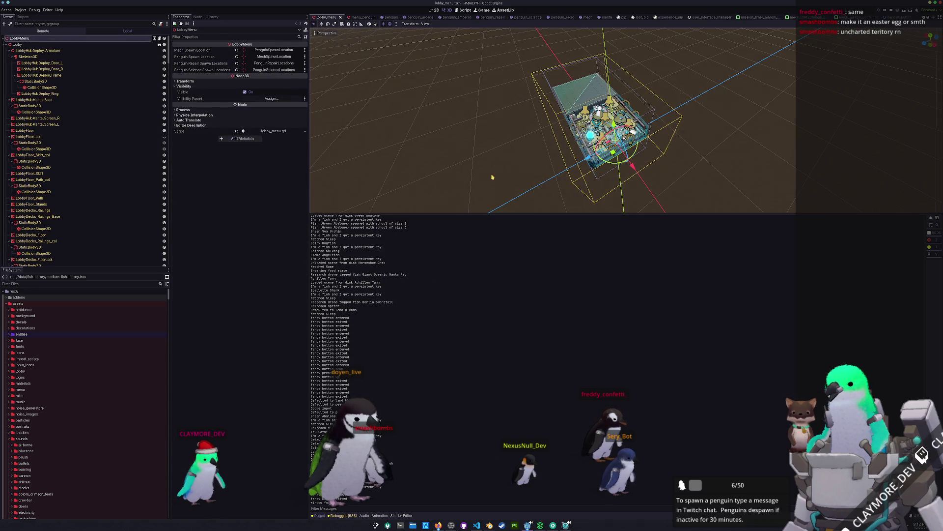
scroll(464, 141, "up", 5)
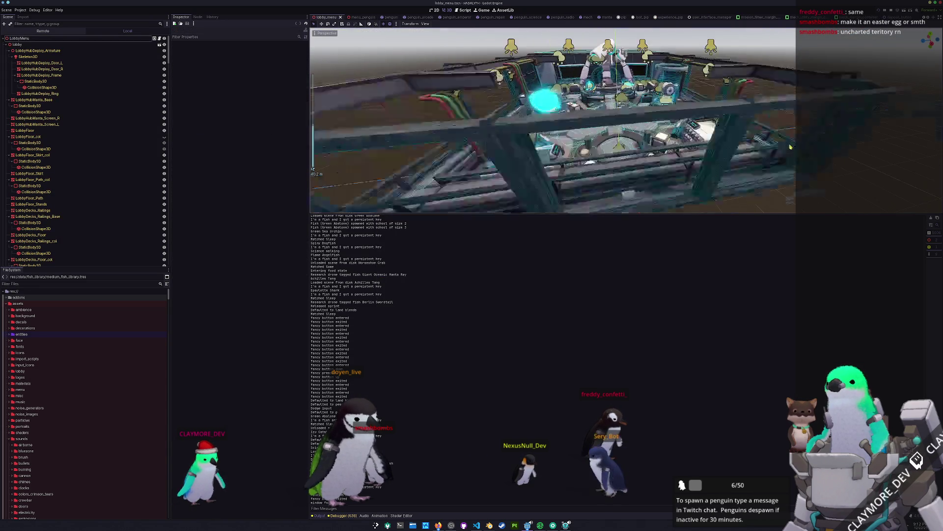
scroll(794, 142, "up", 5)
Step: Select the LobbyDecks_Railings_col mesh and orbit the view around the lobby railing
left_click(763, 105)
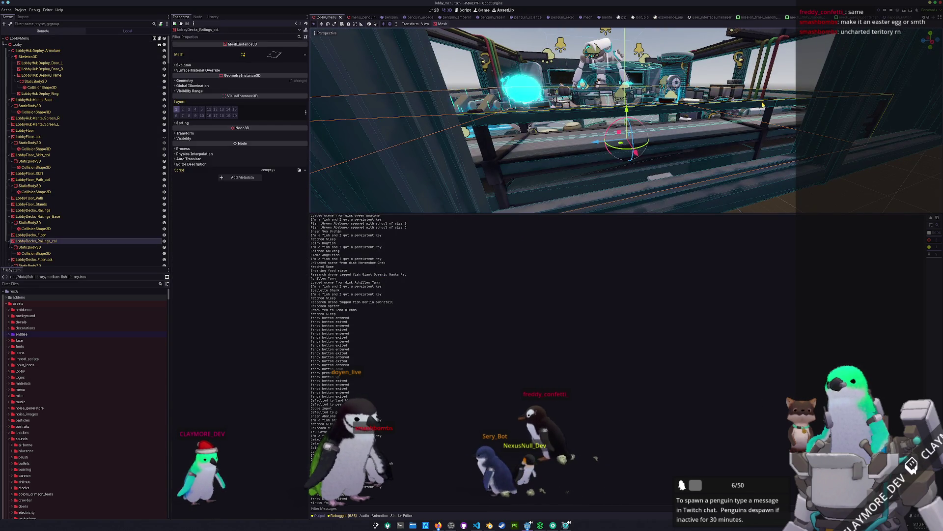
left_click_drag(763, 105, 775, 111)
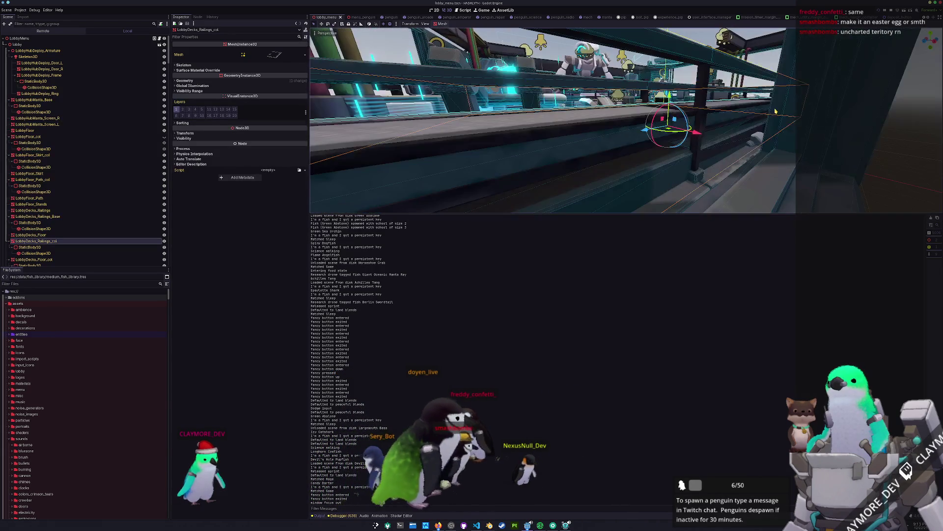
scroll(775, 111, "down", 8)
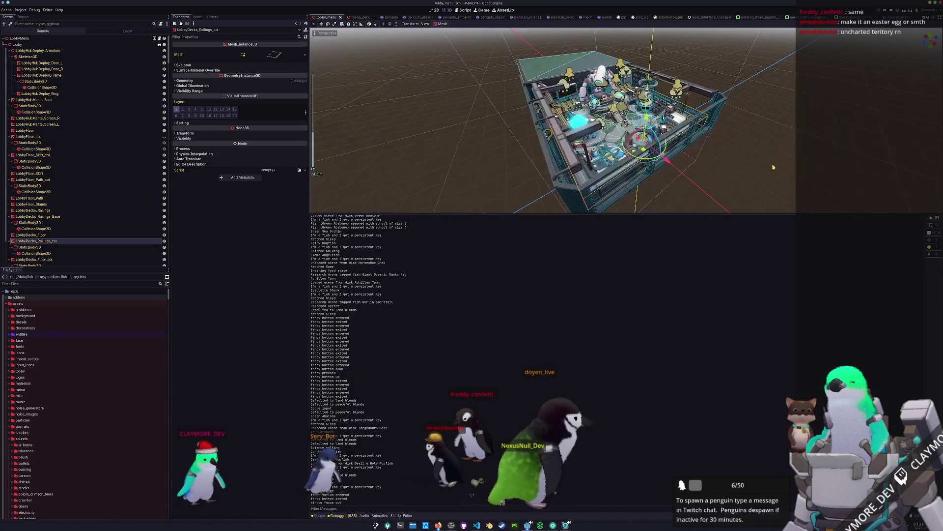
left_click(771, 166)
Step: Scroll through the full Scene tree and bring up the lobby root node's actions
scroll(23, 74, "down", 3)
scroll(24, 74, "down", 10)
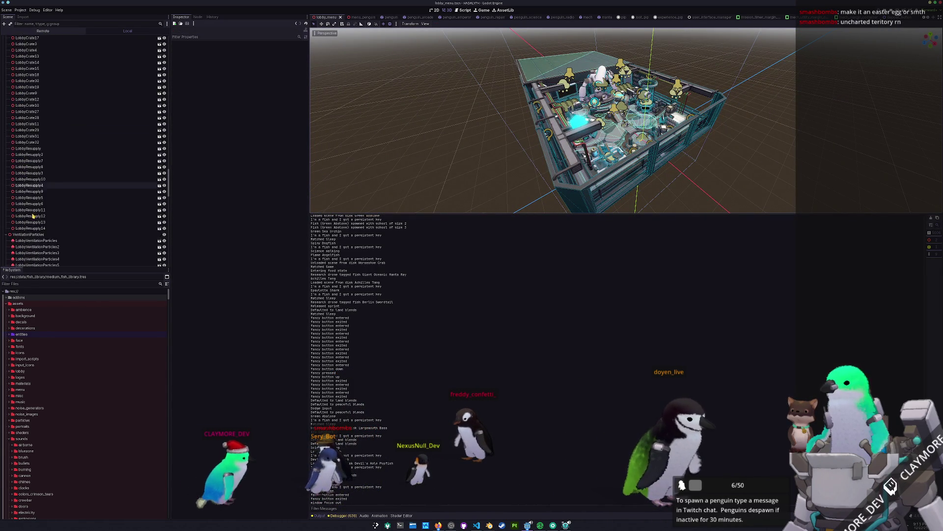
scroll(32, 216, "down", 15)
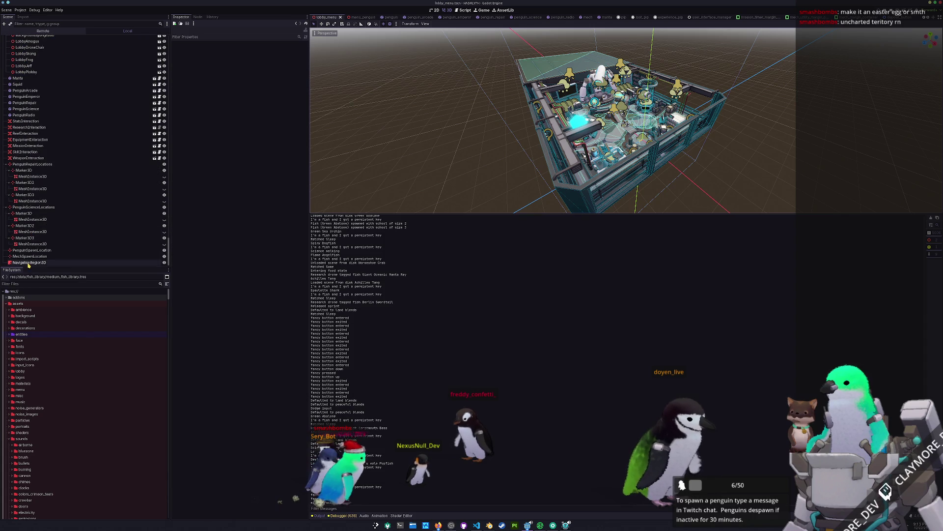
scroll(36, 221, "up", 10)
scroll(42, 194, "up", 10)
scroll(54, 173, "up", 15)
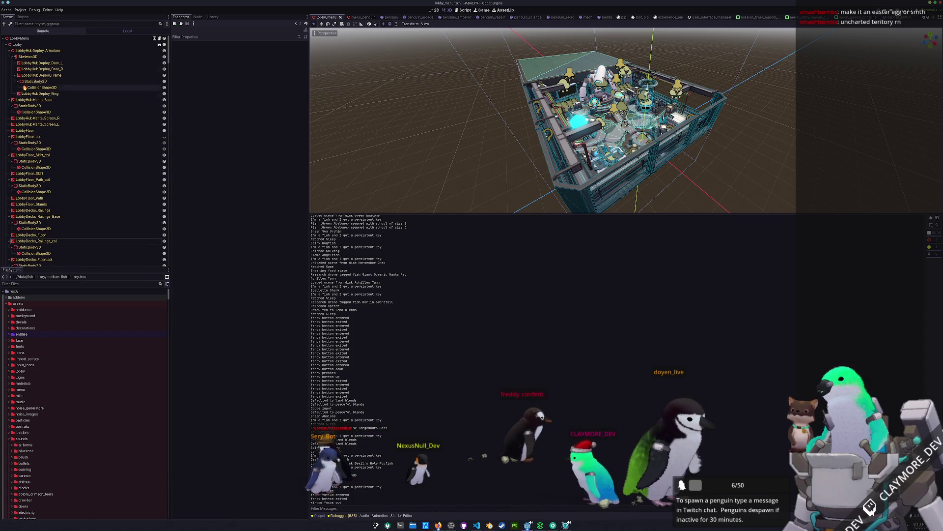
left_click(18, 44)
right_click(23, 44)
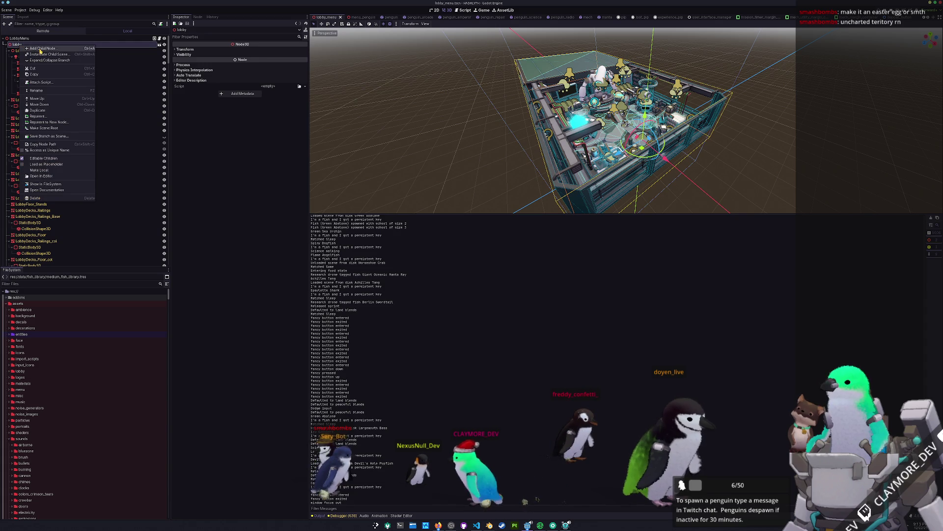
Step: Add a StaticBody3D child under lobby and inspect LobbyCutterStaticBody3D's collision shape
left_click(41, 48)
type("staticbody")
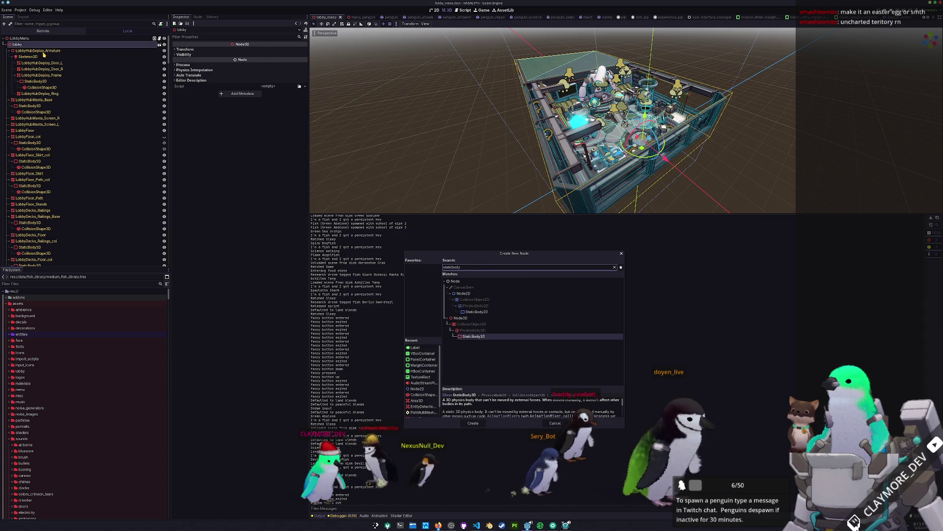
key("Return")
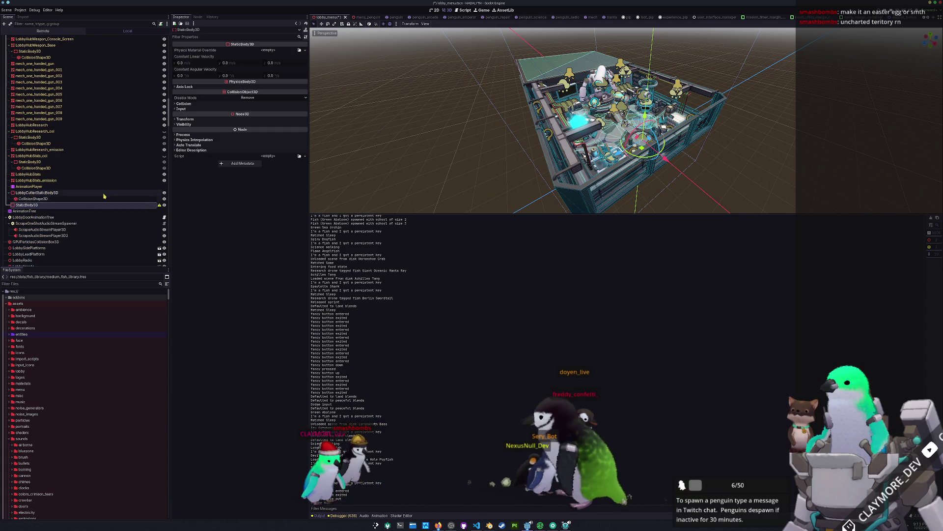
double_click(52, 205)
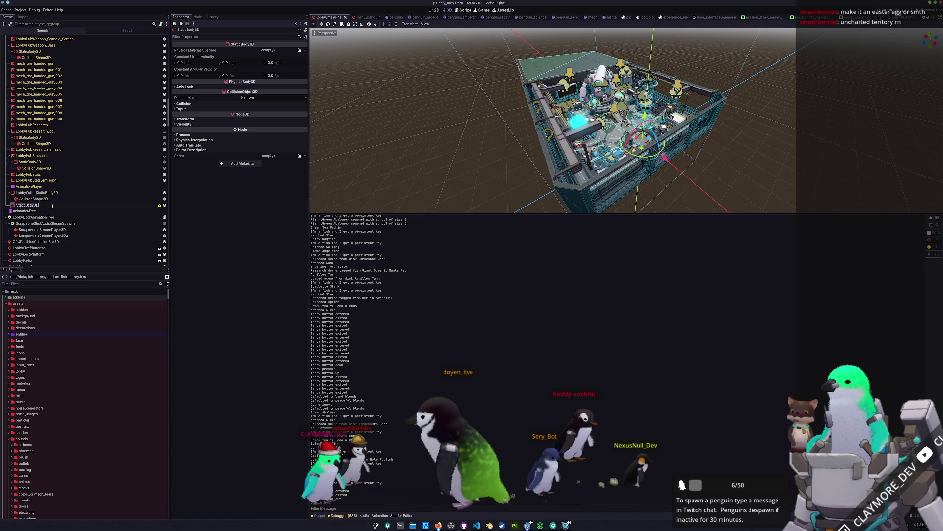
left_click(37, 193)
key("f")
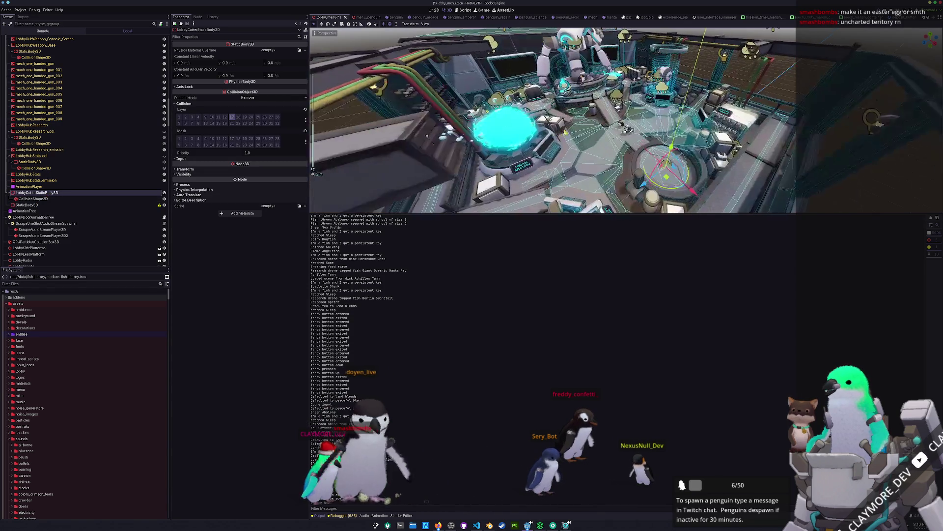
left_click(33, 198)
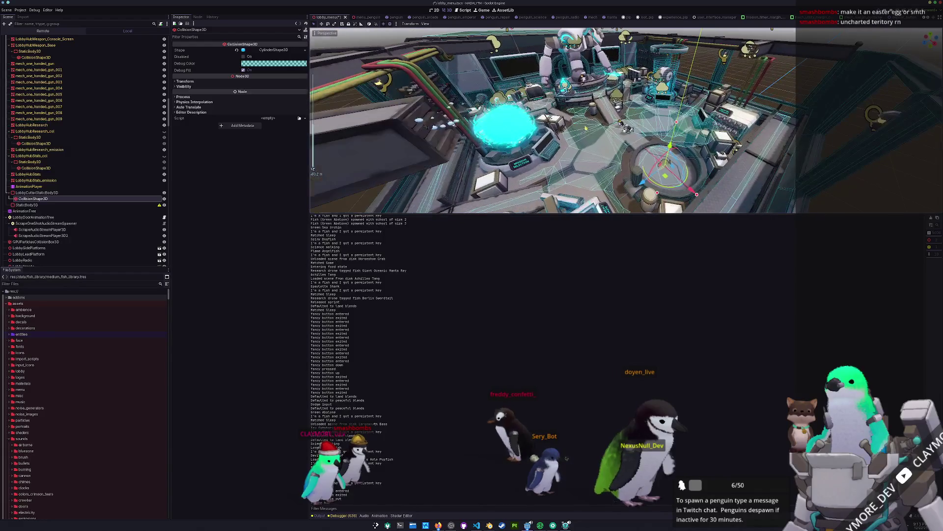
Step: Rename the new StaticBody3D to BoundaryStaticBody3D and choose Add Child Node on it
left_click(26, 205)
left_click(27, 205)
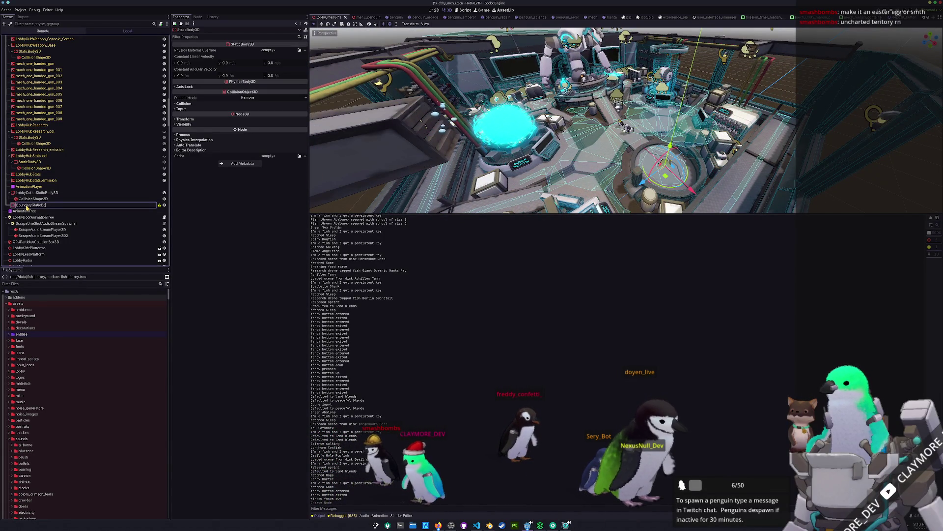
type("D")
key("Return")
right_click(27, 207)
left_click(39, 211)
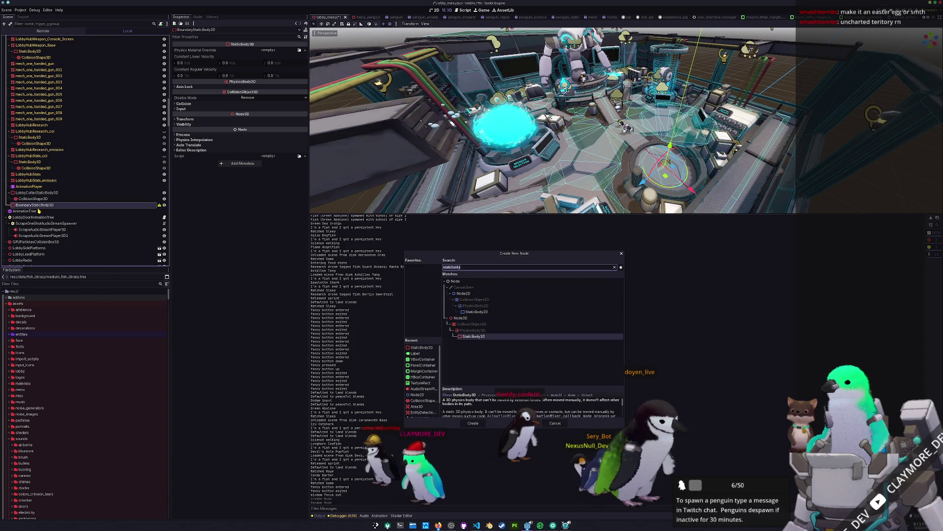
Step: Add a CollisionShape3D child and set its Shape to BoxShape3D
type("boxshape")
key("ctrl+BackSpace")
type("collisionshape")
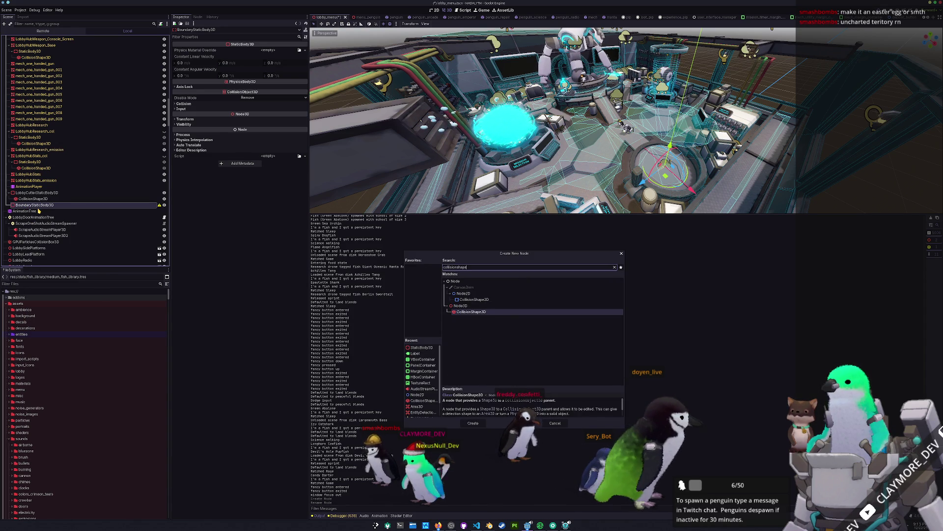
key("Return")
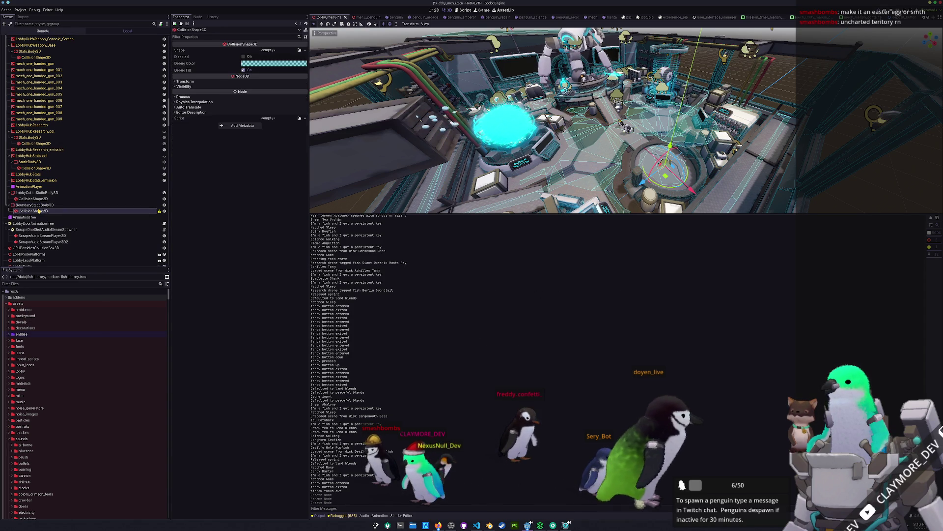
left_click(302, 51)
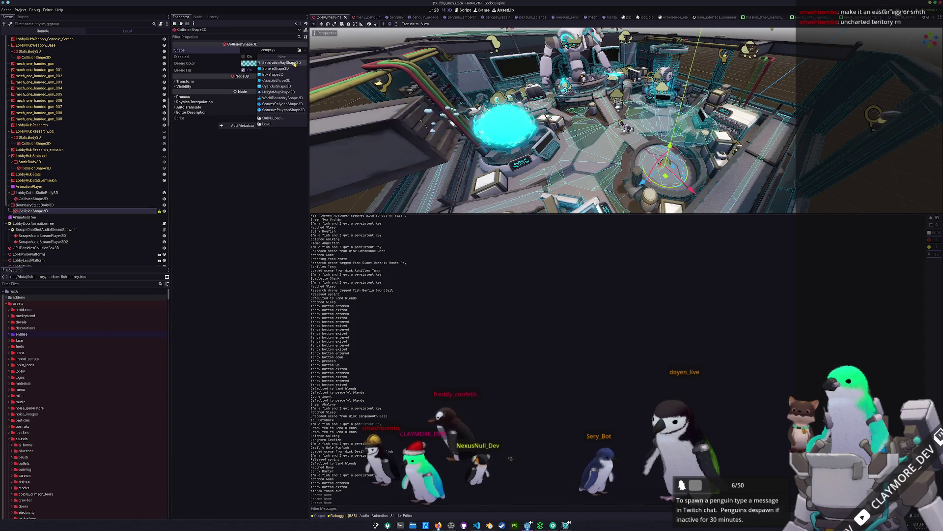
left_click(273, 74)
Step: Stretch the box over the lobby, lengthening its Size Z to 74, checking it from top and side views
key("KP_7")
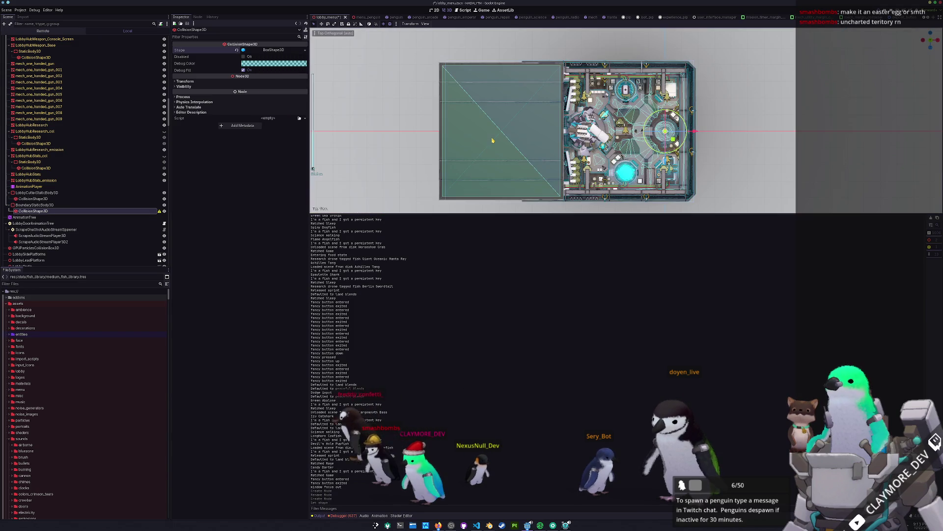
scroll(635, 129, "up", 8)
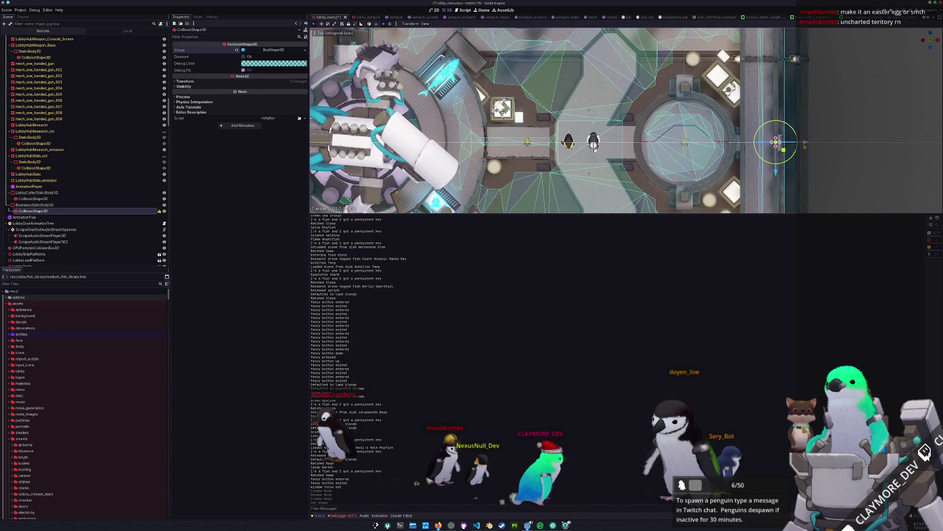
mouse_move(792, 147)
left_mouse_down()
mouse_move(722, 111)
mouse_move(643, 172)
left_mouse_up()
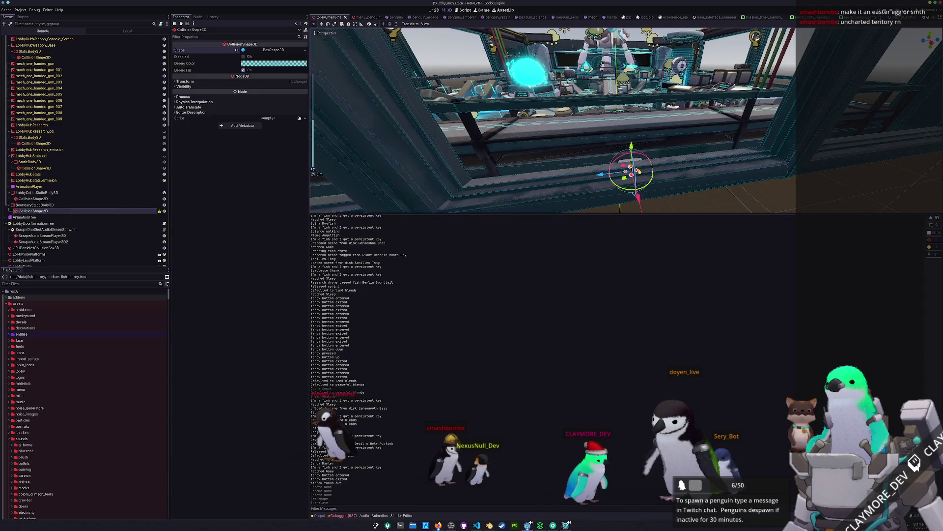
scroll(896, 136, "down", 5)
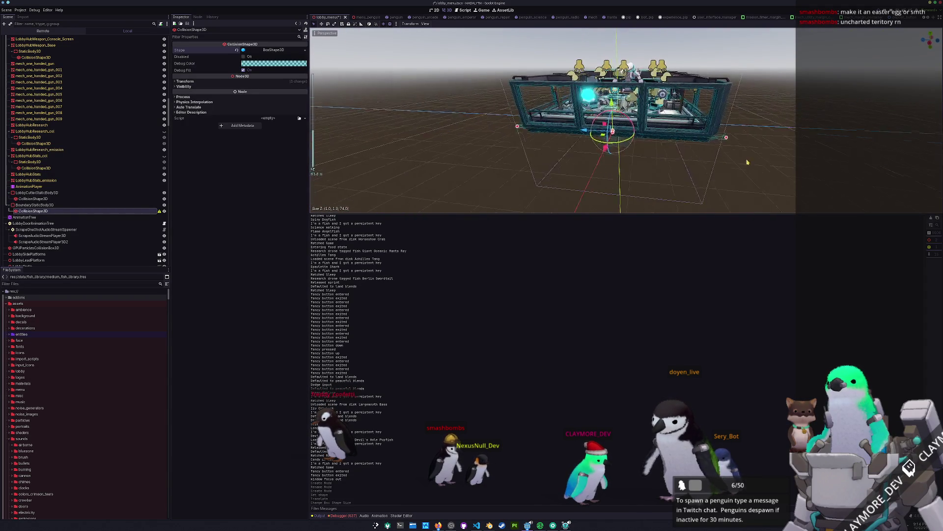
left_click_drag(896, 136, 792, 157)
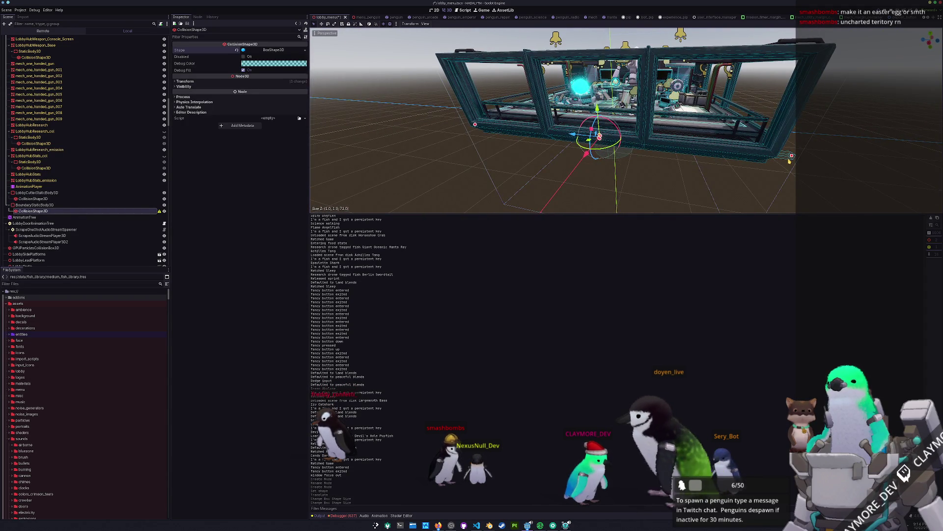
key("KP_7")
scroll(670, 35, "up", 6)
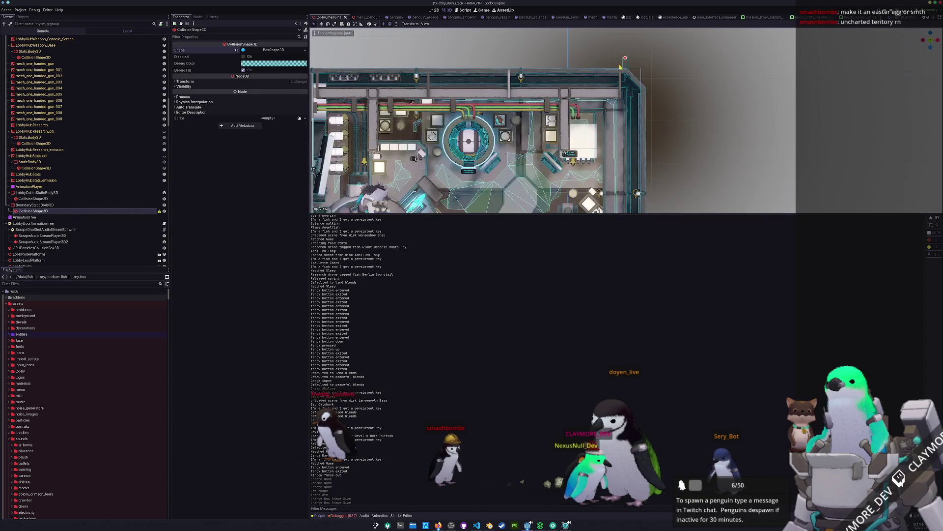
scroll(627, 71, "down", 3)
mouse_move(628, 71)
left_mouse_down()
mouse_move(540, 123)
mouse_move(506, 44)
left_mouse_up()
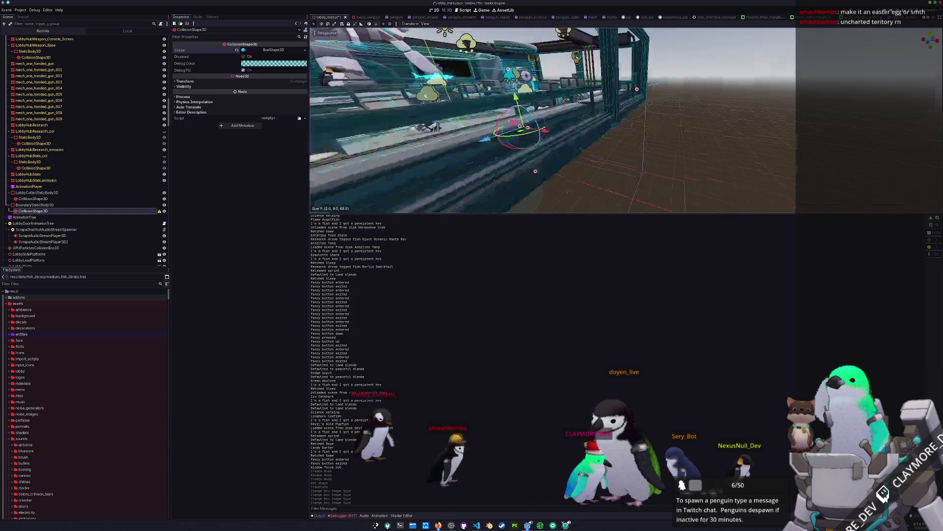
key("KP_7")
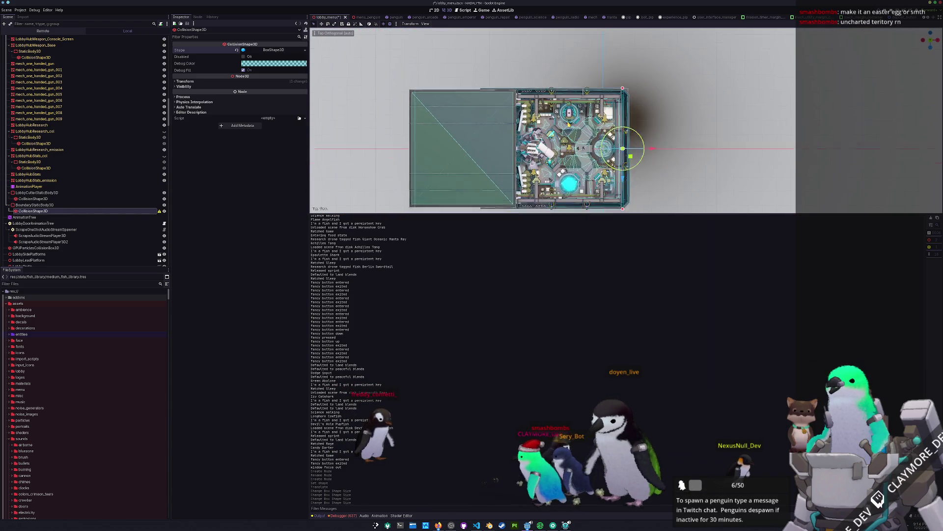
Step: Check the CollisionShape3D's warning and duplicate the box collision shape
left_click(52, 205)
left_click(54, 211)
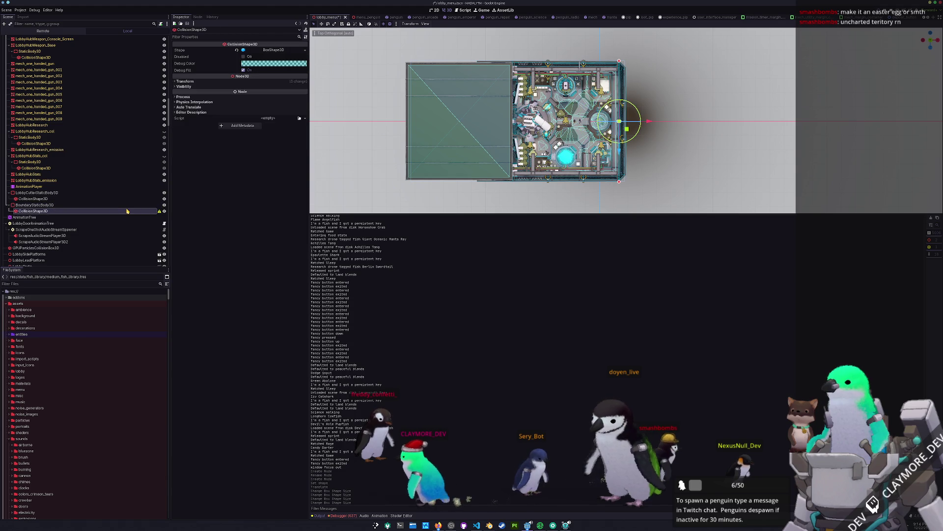
mouse_move(159, 212)
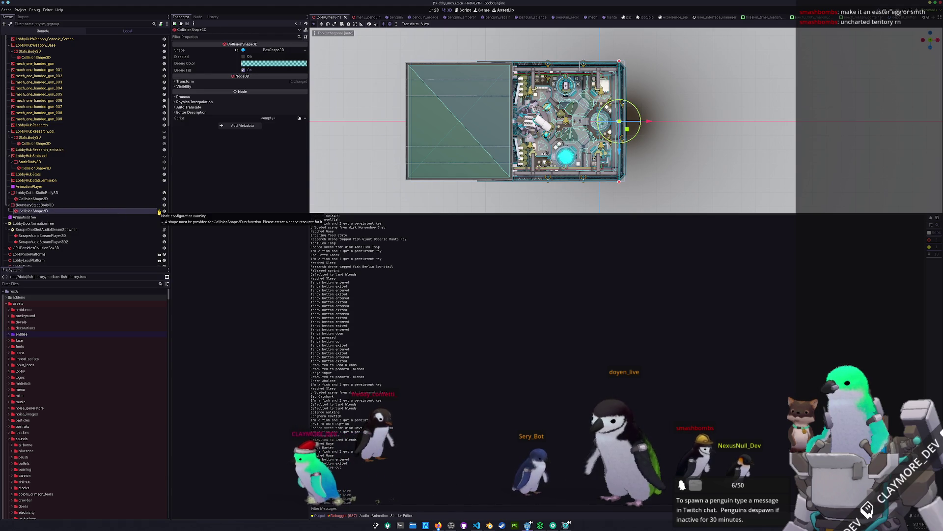
key("ctrl+d")
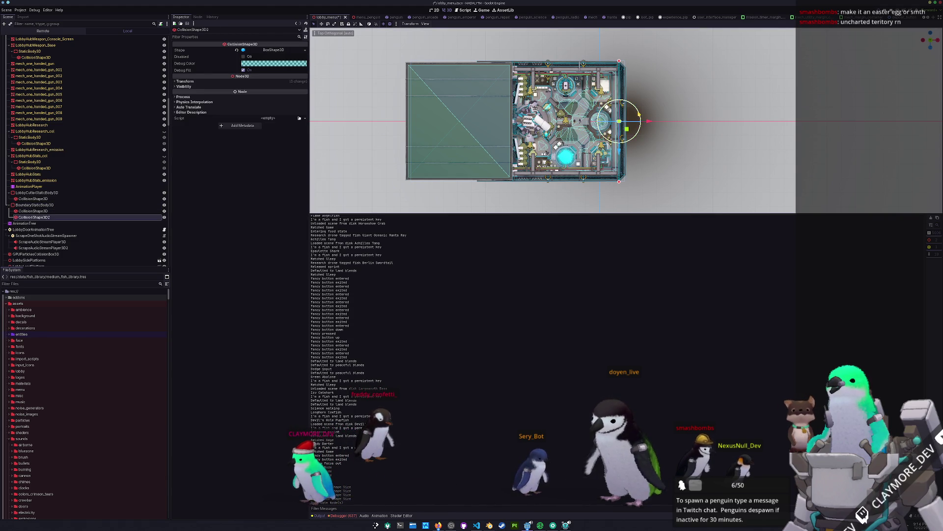
Step: Move the copied collision shape up to the lobby's top edge
left_click_drag(620, 121, 560, 66)
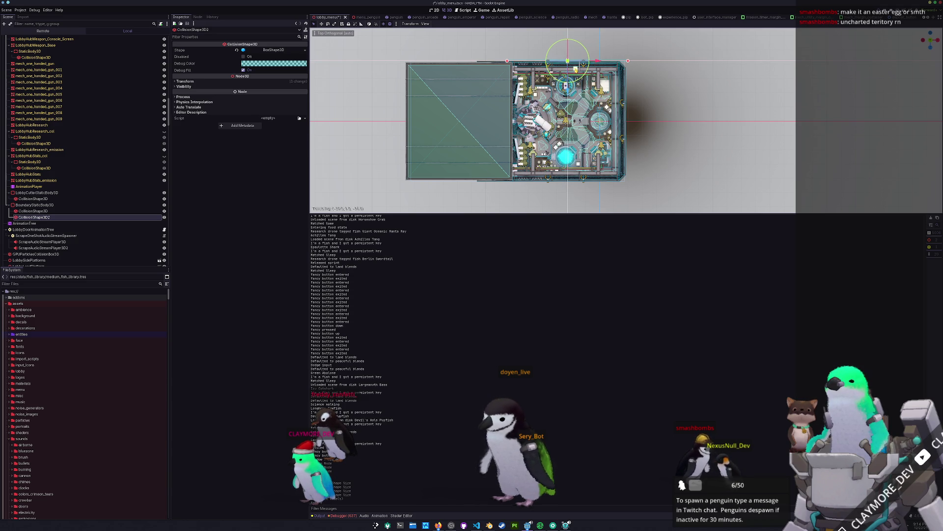
left_click_drag(584, 63, 574, 74)
scroll(573, 74, "up", 4)
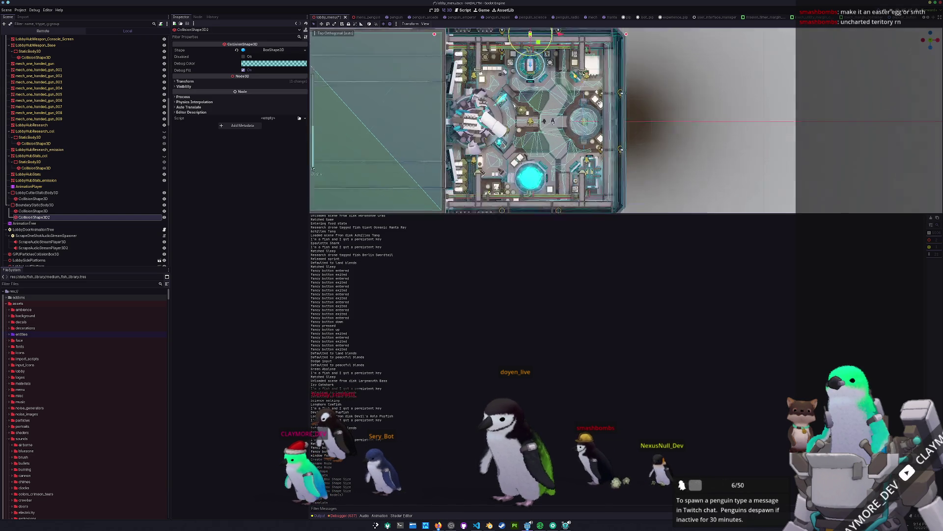
scroll(641, 105, "down", 1)
scroll(640, 105, "up", 5)
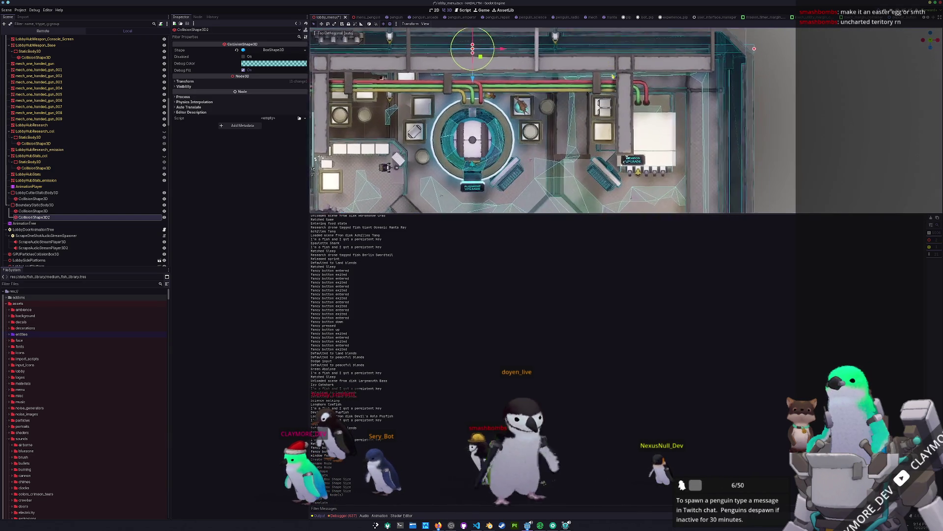
scroll(596, 132, "up", 3)
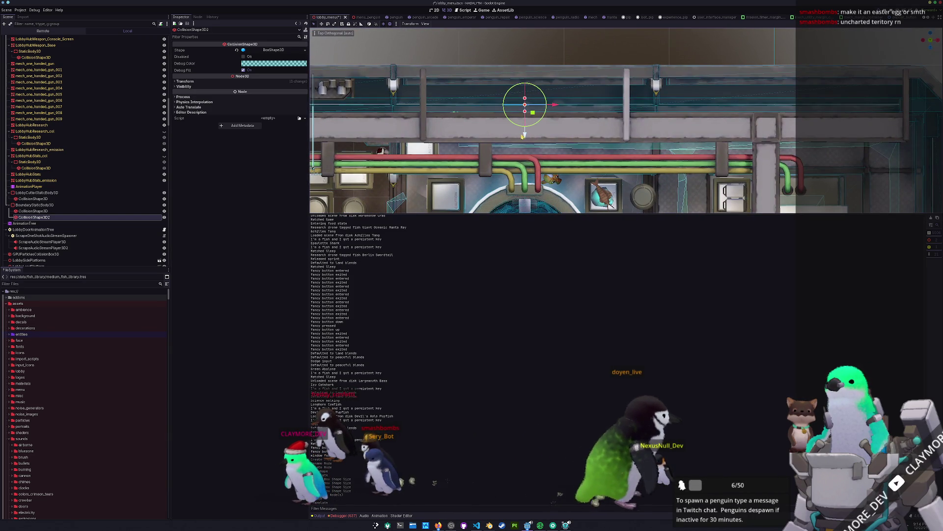
mouse_move(525, 133)
left_mouse_down()
mouse_move(525, 114)
mouse_move(527, 143)
left_mouse_up()
scroll(683, 139, "down", 2)
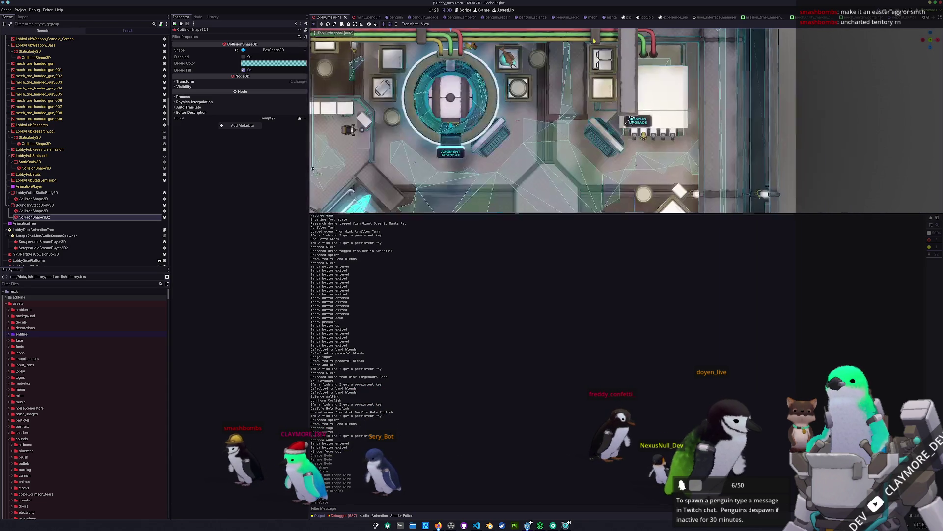
Step: Frame the first CollisionShape3D and slide it slightly to the right
left_click(32, 211)
key("f")
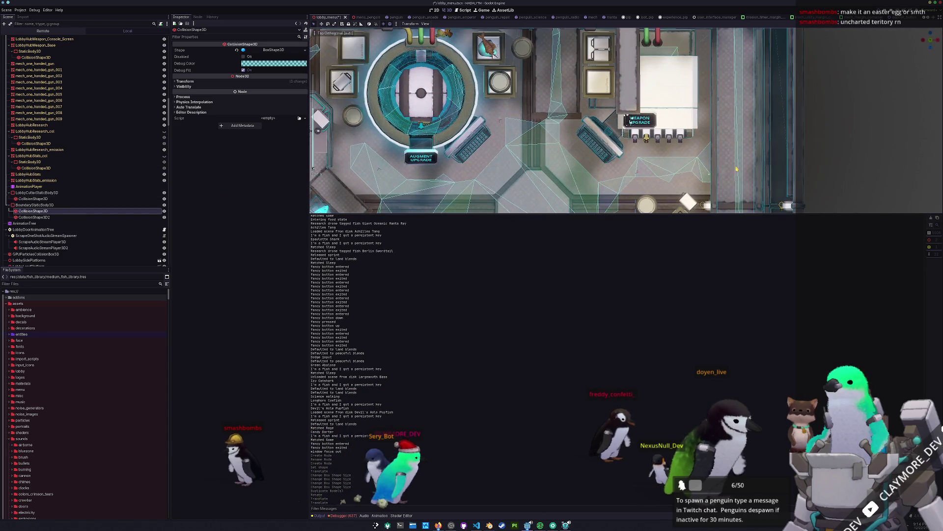
left_click_drag(690, 131, 695, 135)
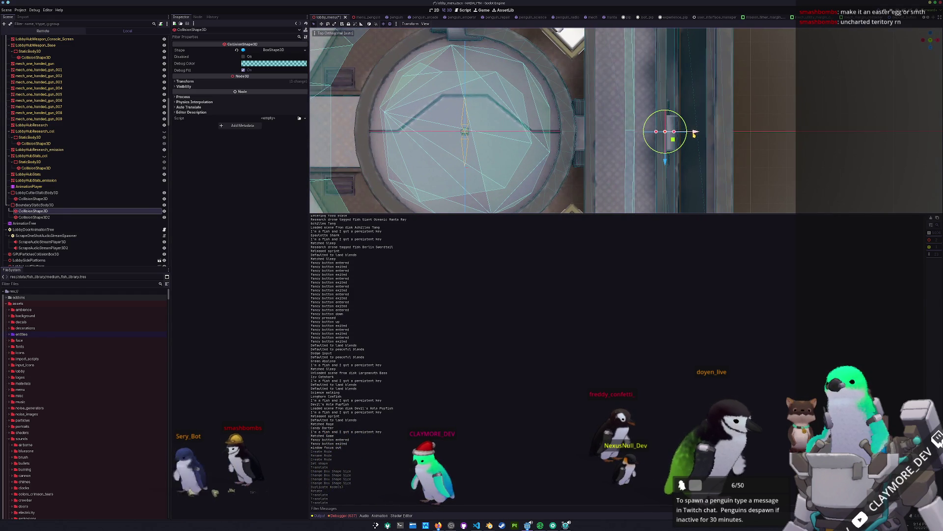
scroll(663, 132, "down", 10)
scroll(596, 144, "up", 3)
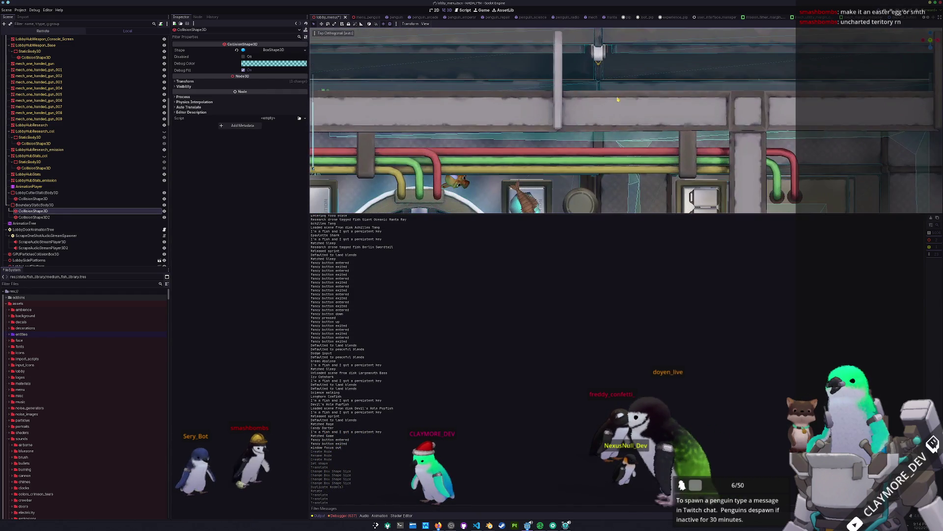
scroll(587, 111, "up", 3)
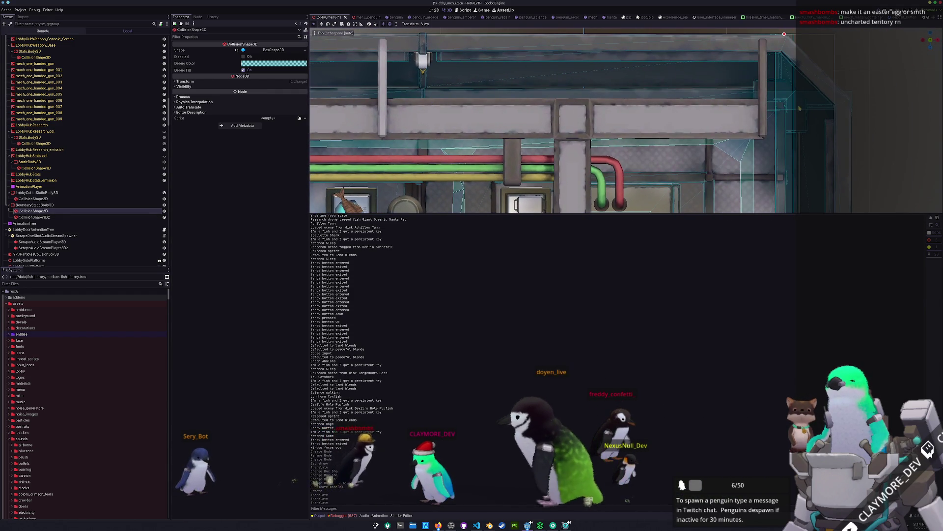
Step: Select the LobbyWalls node and scroll through its MeshInstance3D properties
left_click(806, 111)
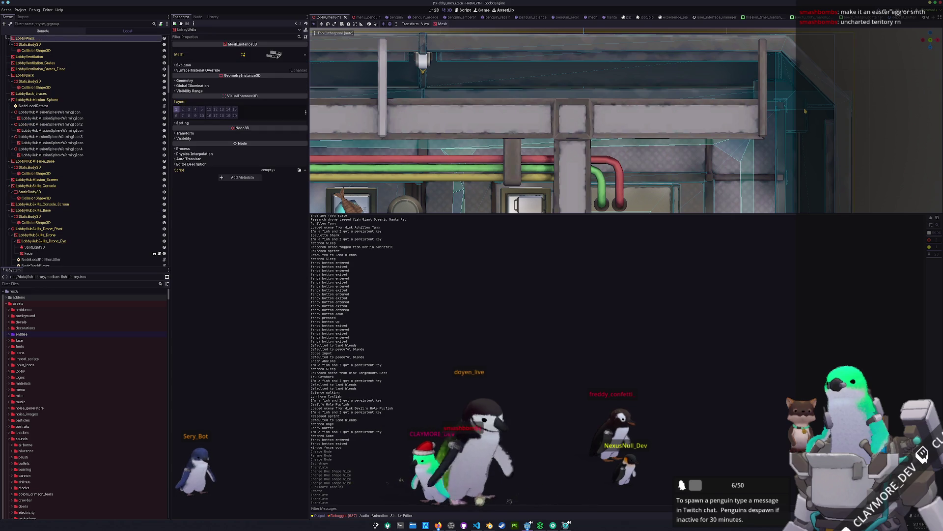
scroll(49, 196, "down", 3)
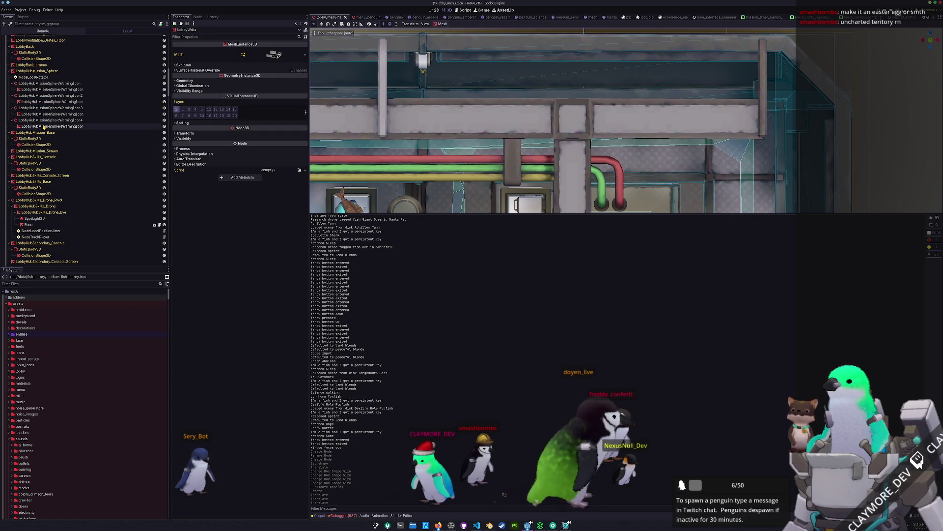
scroll(34, 185, "down", 3)
scroll(35, 185, "down", 2)
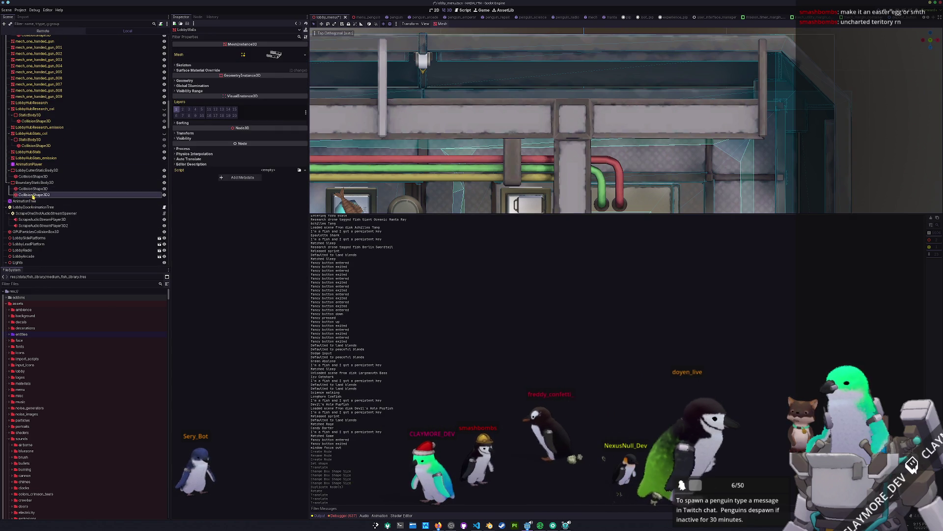
Step: Duplicate CollisionShape3D2 into CollisionShape3D3 and show its transform values
left_click(34, 195)
key("f")
scroll(563, 138, "down", 5)
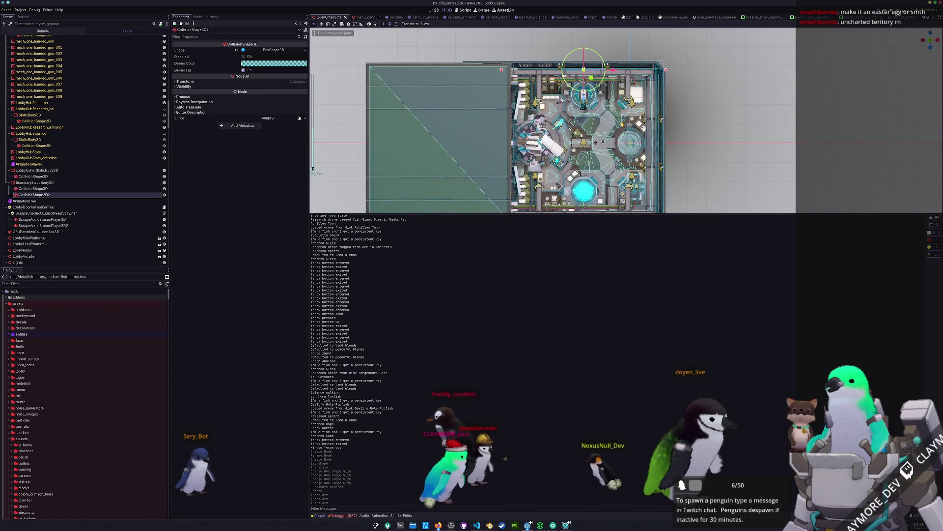
key("ctrl+d")
left_click_drag(610, 215, 609, 383)
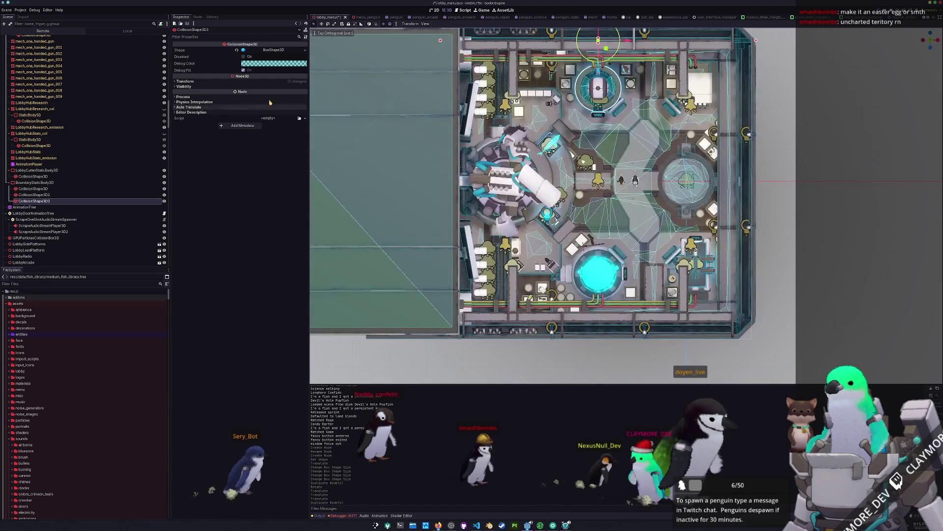
left_click(185, 81)
Step: Narrow CollisionShape3D3 to fit along the lobby's lower edge
scroll(321, 115, "down", 5)
scroll(322, 115, "up", 5)
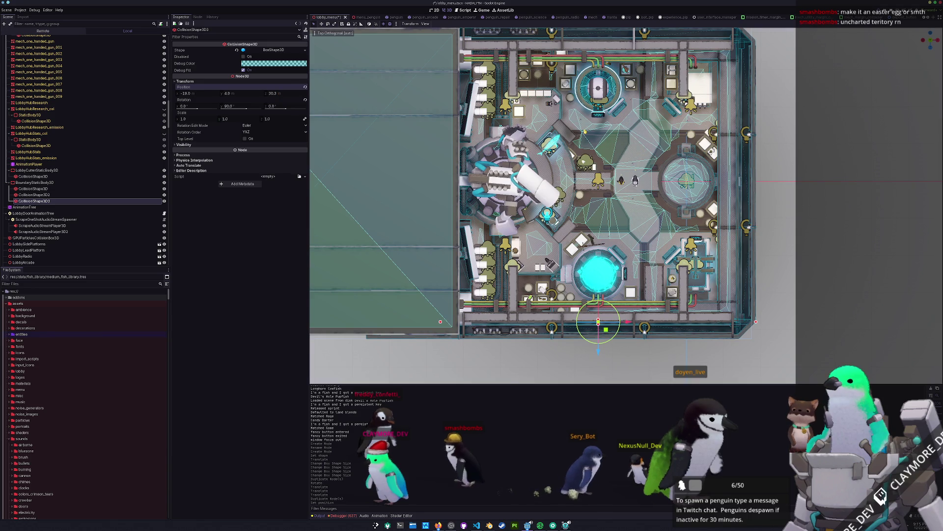
scroll(312, 296, "up", 6)
scroll(607, 169, "up", 5)
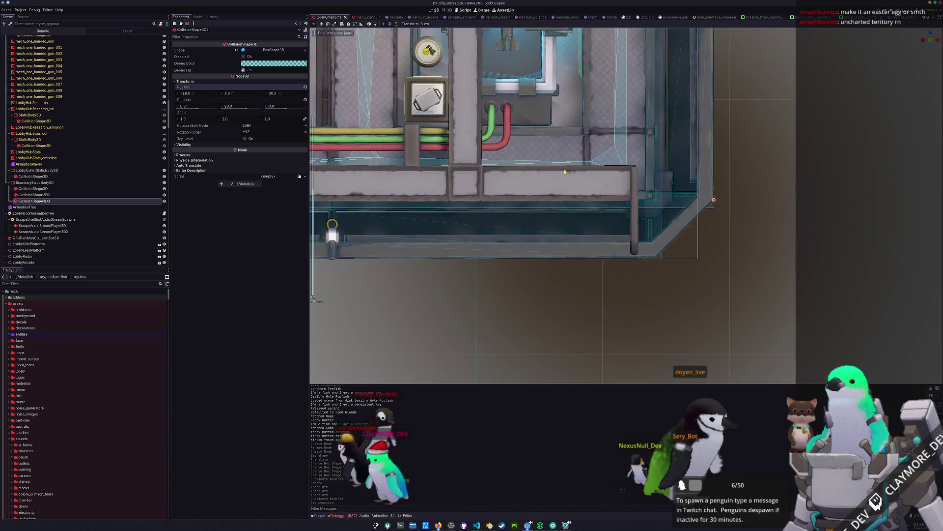
scroll(669, 205, "down", 3)
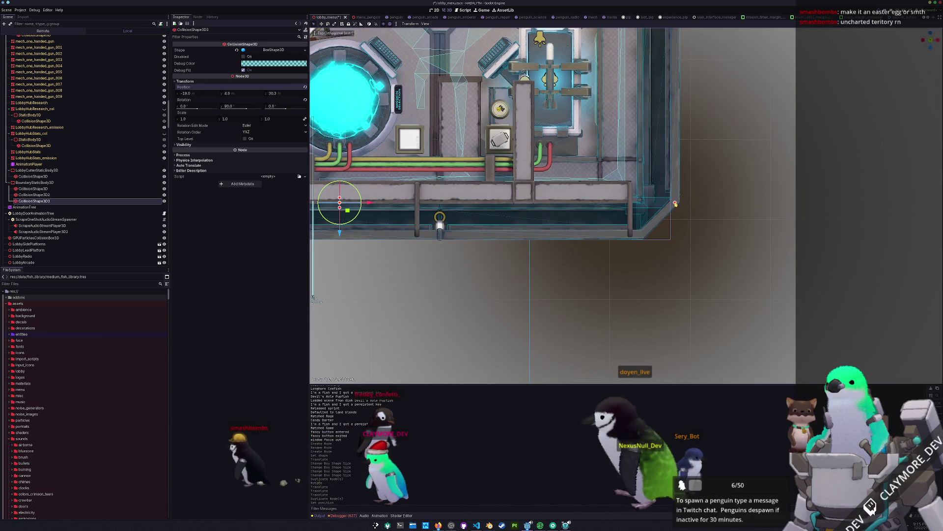
left_click_drag(668, 204, 647, 206)
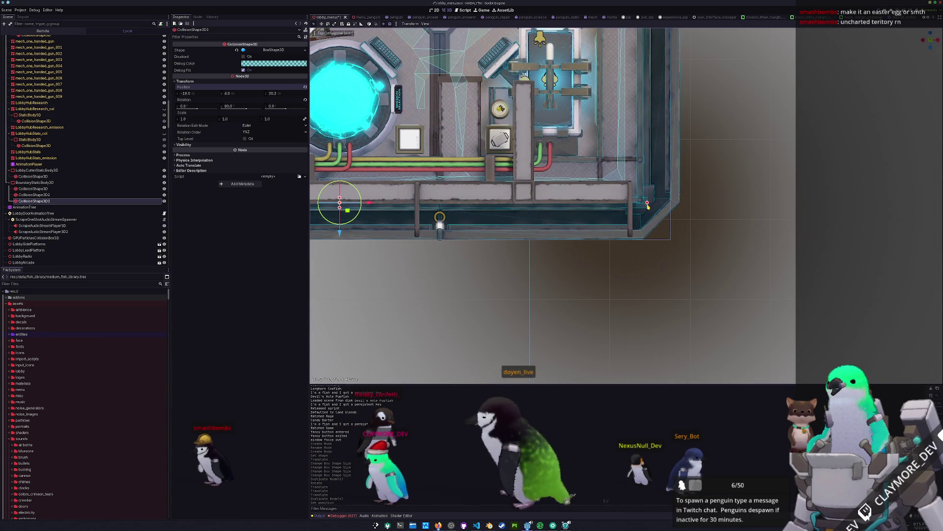
Step: Review the collision boxes from a tilted perspective and run the project with F5
key("f")
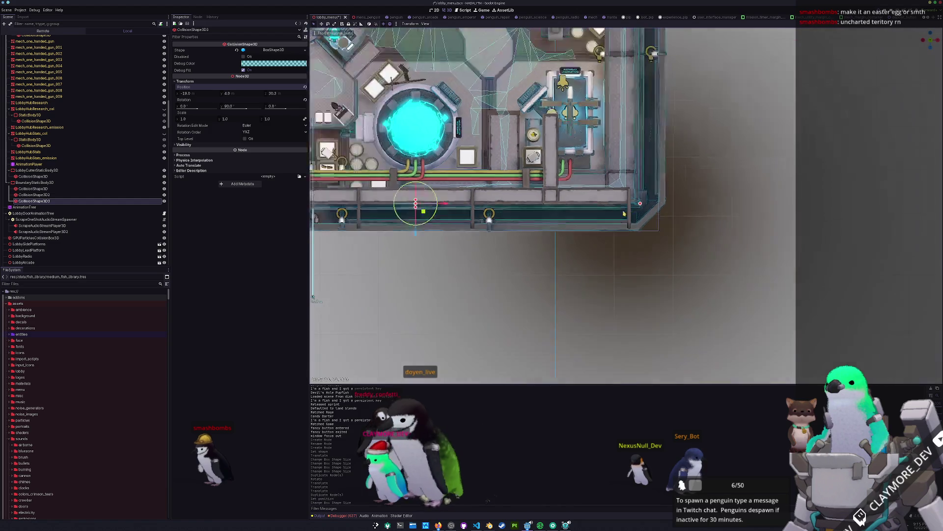
scroll(567, 226, "down", 3)
scroll(643, 171, "up", 3)
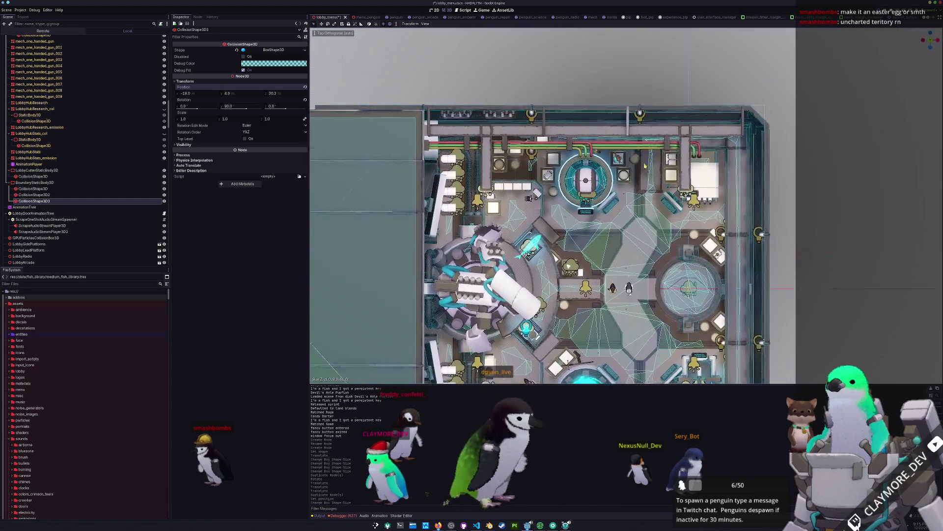
scroll(643, 170, "down", 3)
mouse_move(643, 170)
left_mouse_down()
mouse_move(716, 142)
mouse_move(737, 123)
mouse_move(819, 188)
mouse_move(885, 185)
mouse_move(855, 138)
left_mouse_up()
scroll(716, 143, "up", 5)
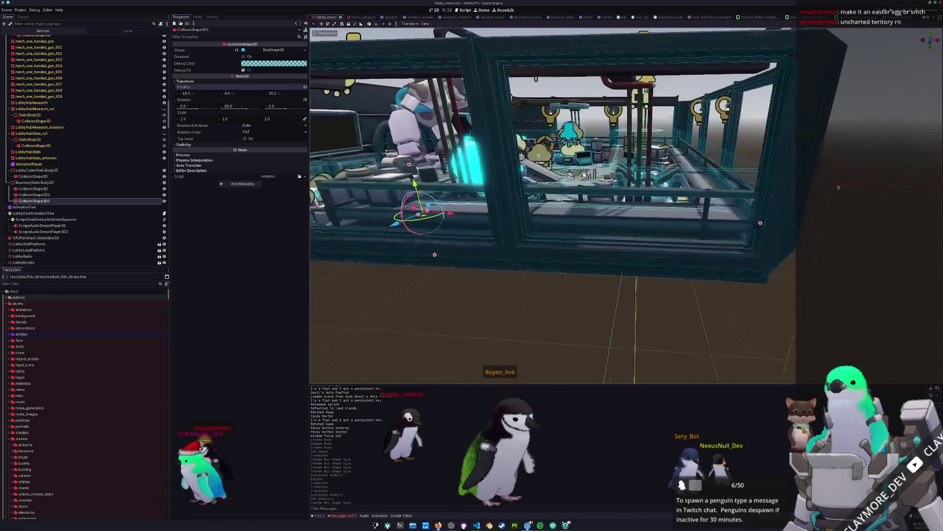
scroll(855, 138, "down", 5)
left_click(836, 102)
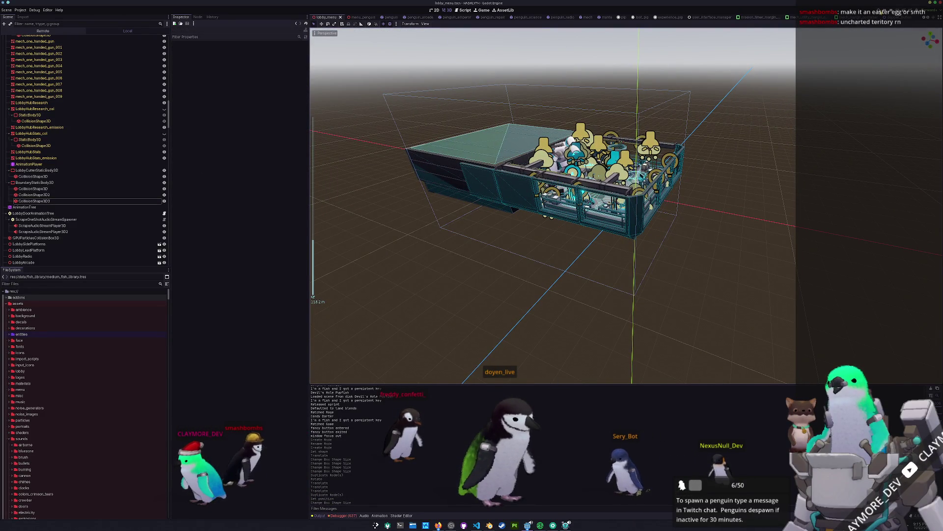
key("F5")
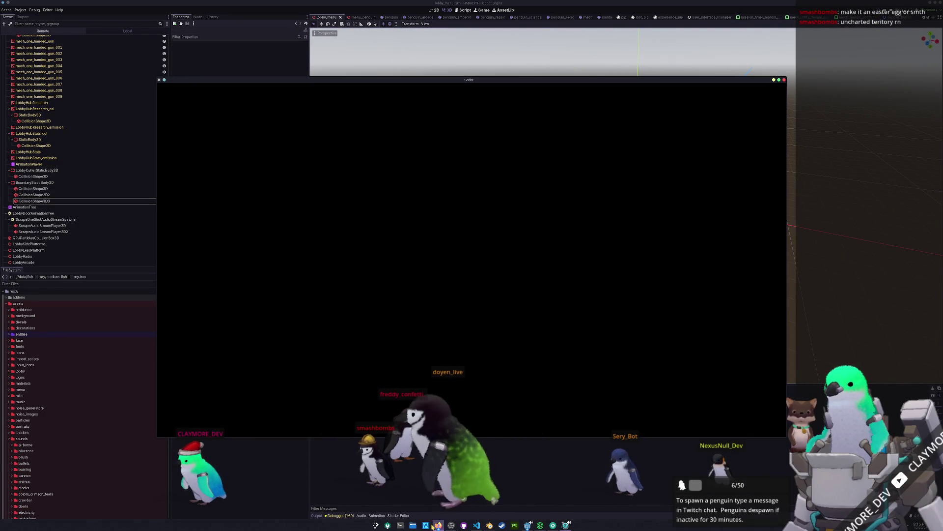
Step: Bring the running game forward and load the first save slot
mouse_move(438, 524)
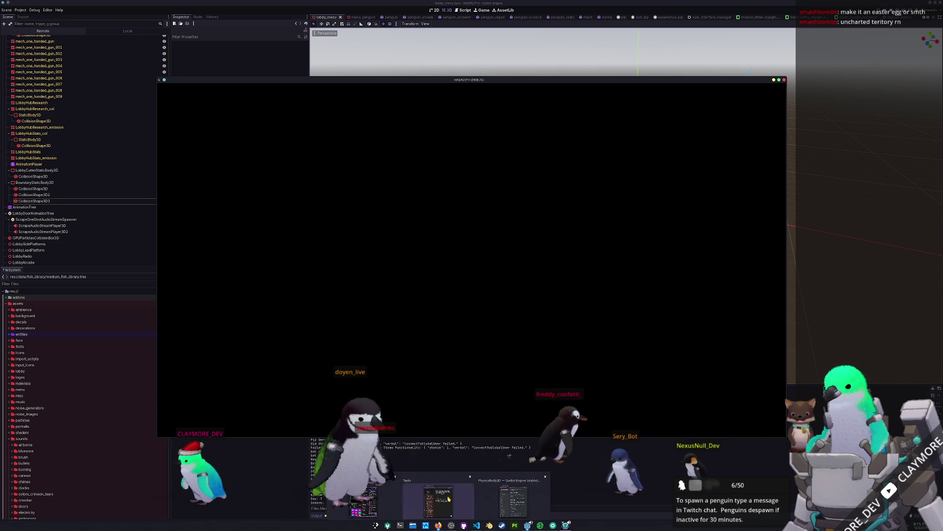
left_click(437, 498)
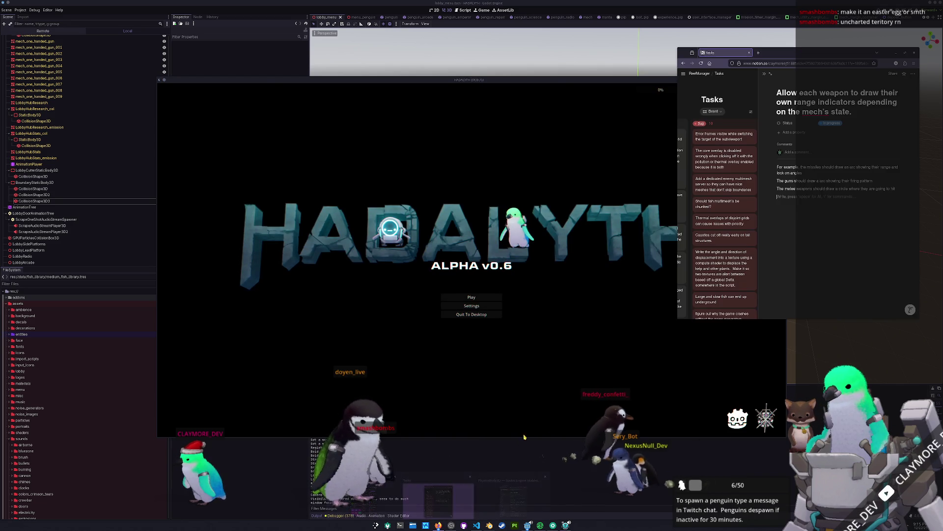
left_click(671, 271)
left_click(460, 298)
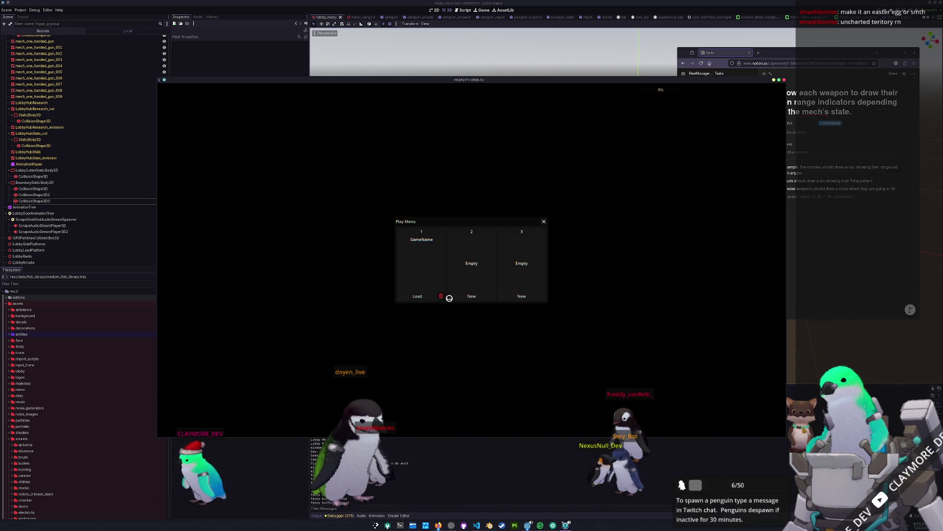
left_click(416, 297)
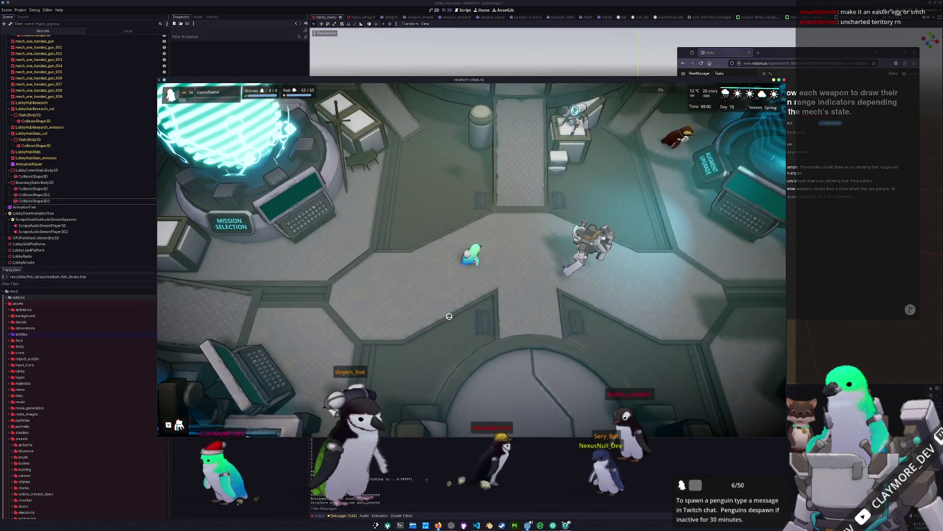
Step: Walk the mech left and down toward the lobby walls and around the floor
key("a")
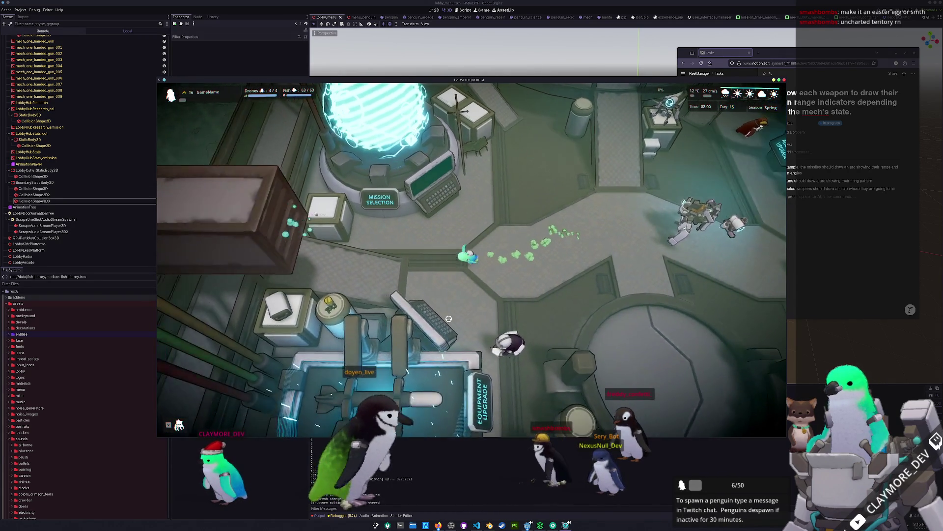
key("a")
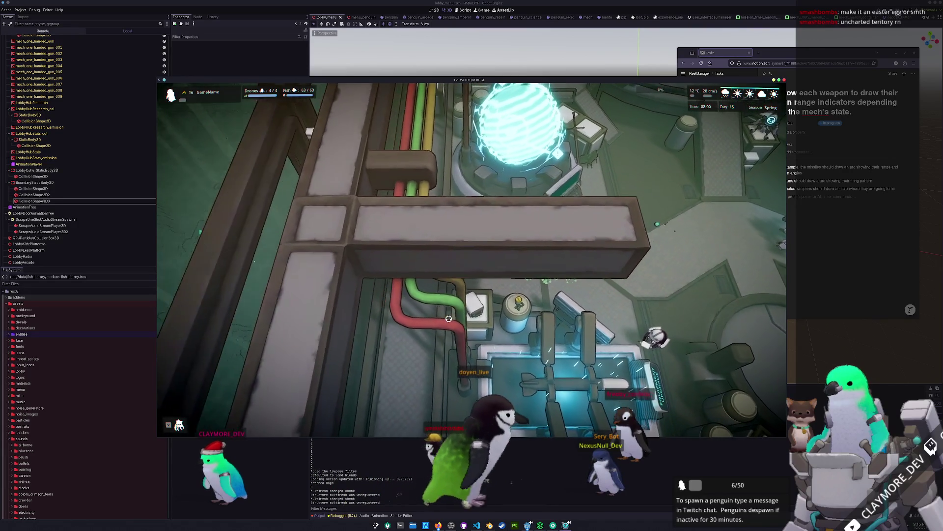
key("s")
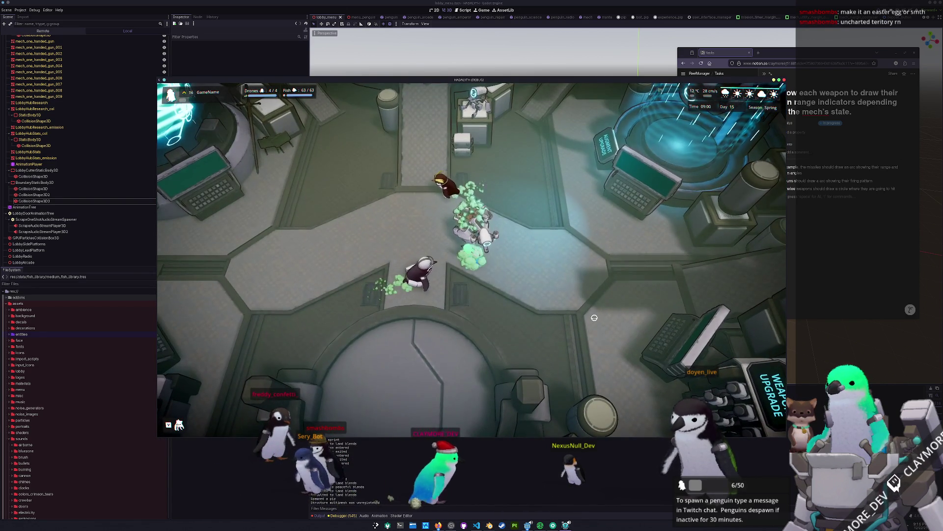
key("w")
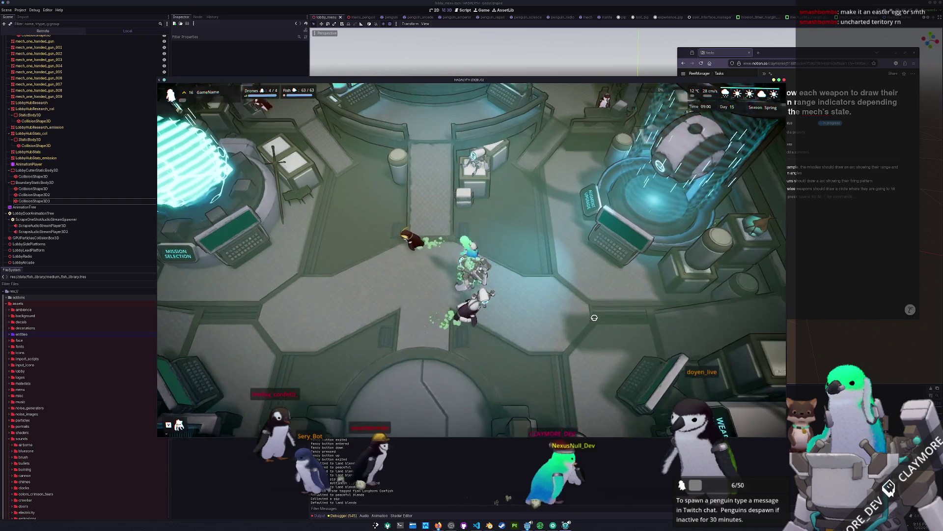
key("s")
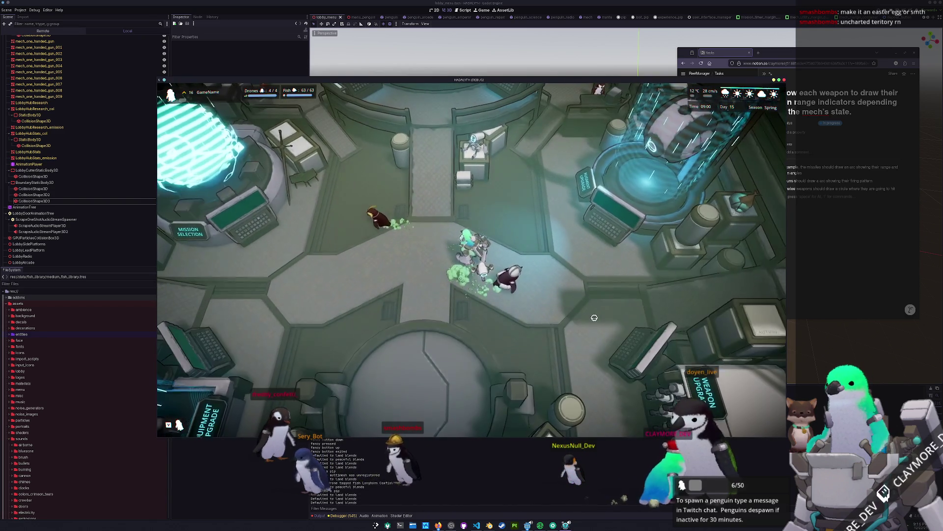
left_click(761, 107)
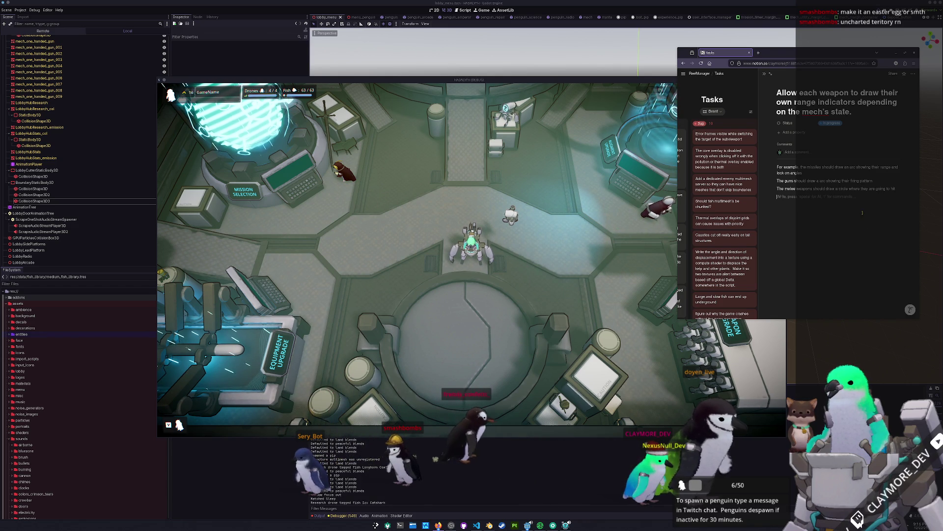
Step: Add Rifle, Missile, Multi-missile and Spear items to the weapon checklist
key("Return")
type("/m")
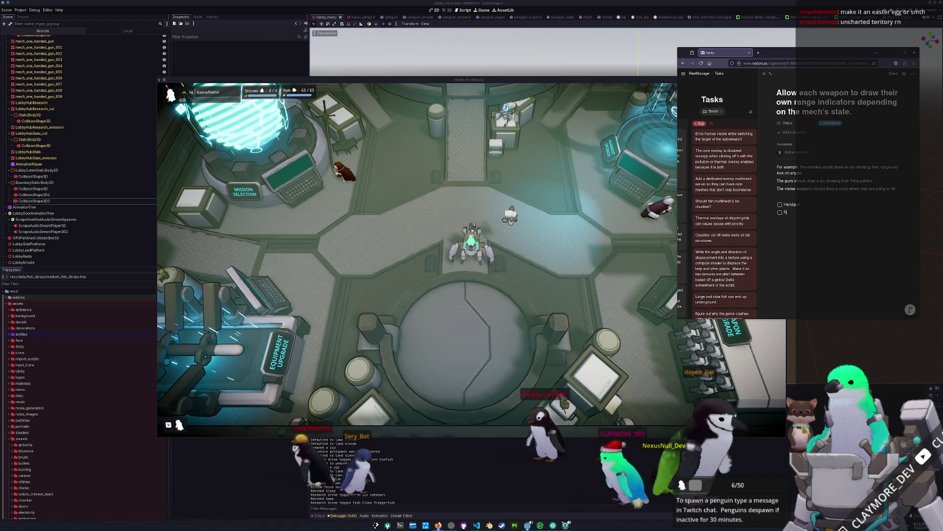
type("e")
key("Return")
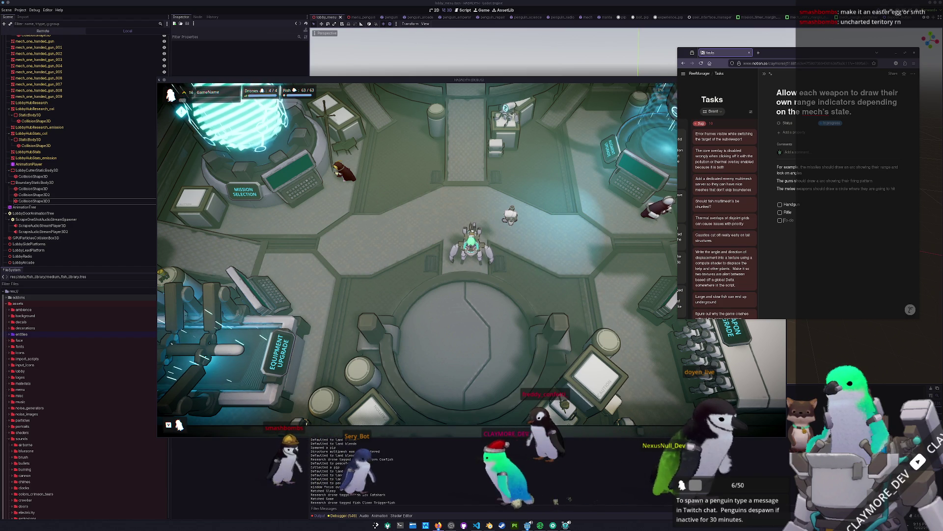
type("Missile")
key("Return")
type("Multi-")
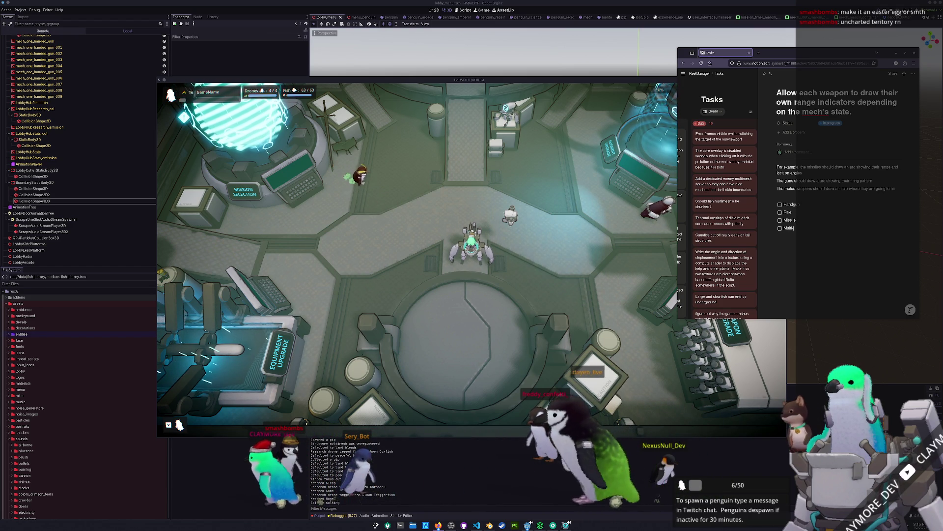
type("missile")
key("Return")
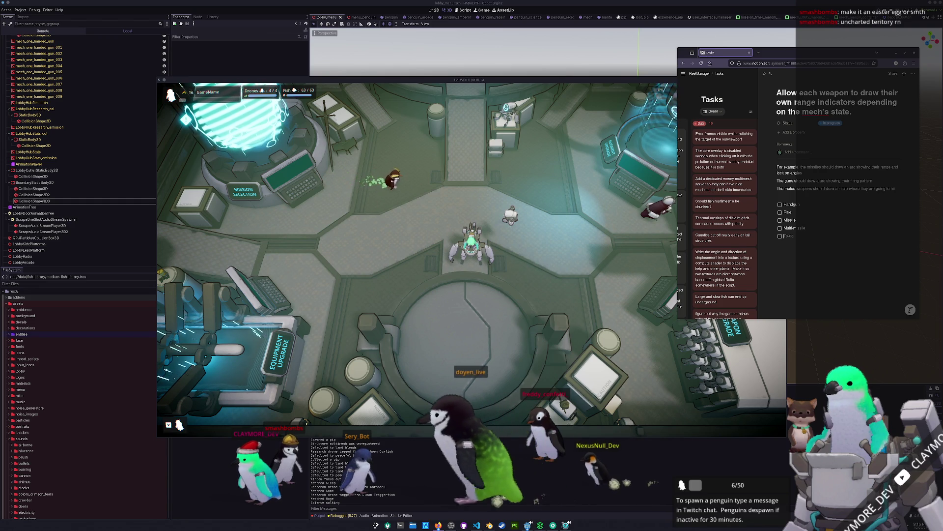
type("Drone")
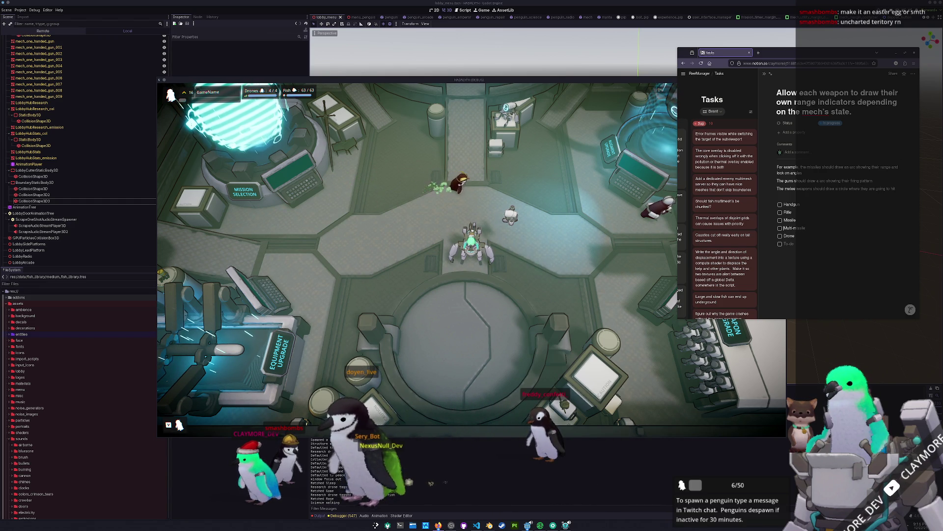
type("Spear")
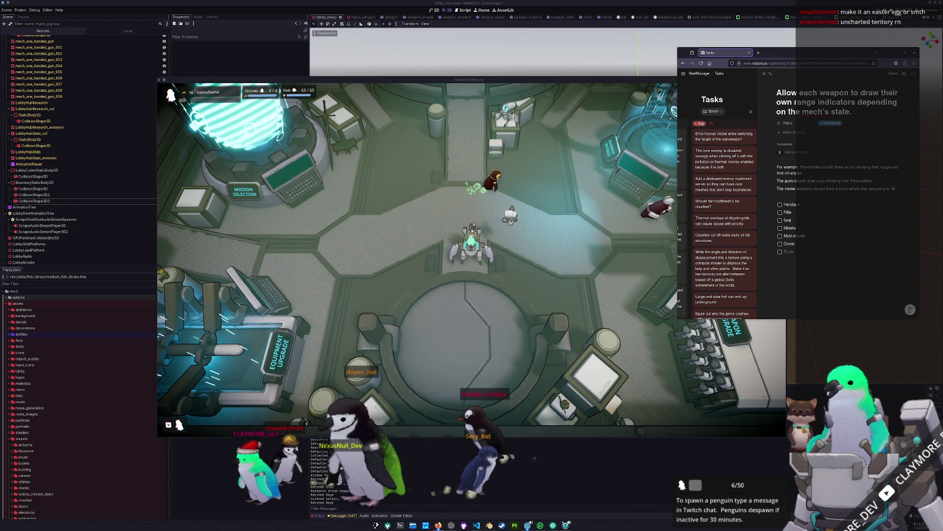
Step: Add an Axe item and indented indicator sub-items like Circle range indicator under Spear
key("Return")
type("Axe")
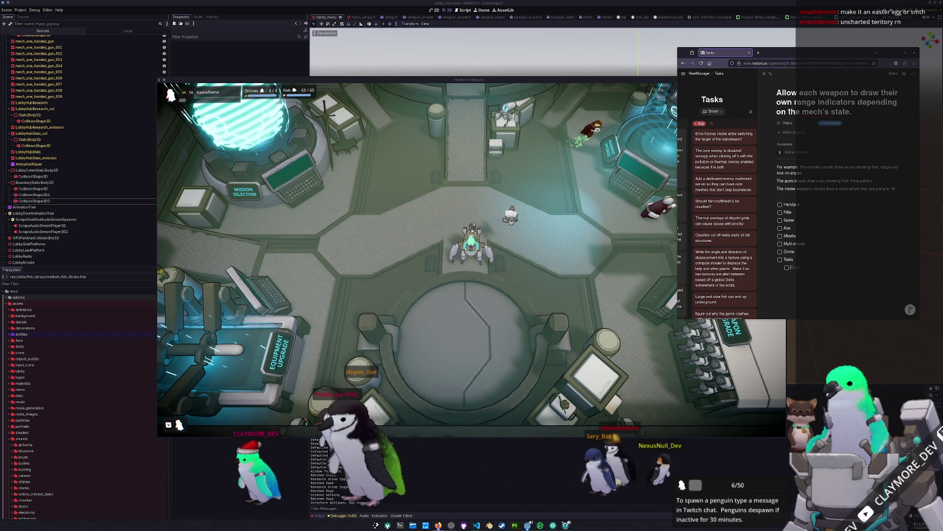
type("rcle range indicator")
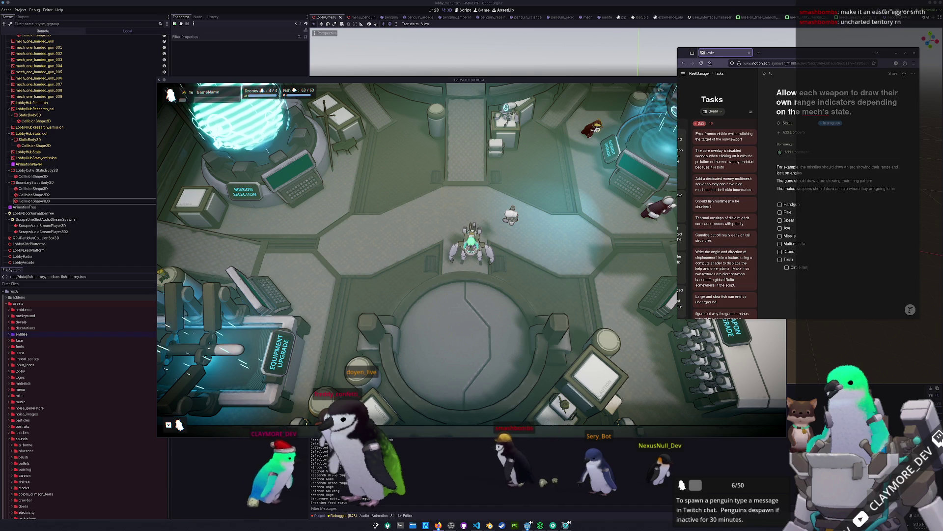
left_click(794, 252)
key("Return")
key("BackSpace")
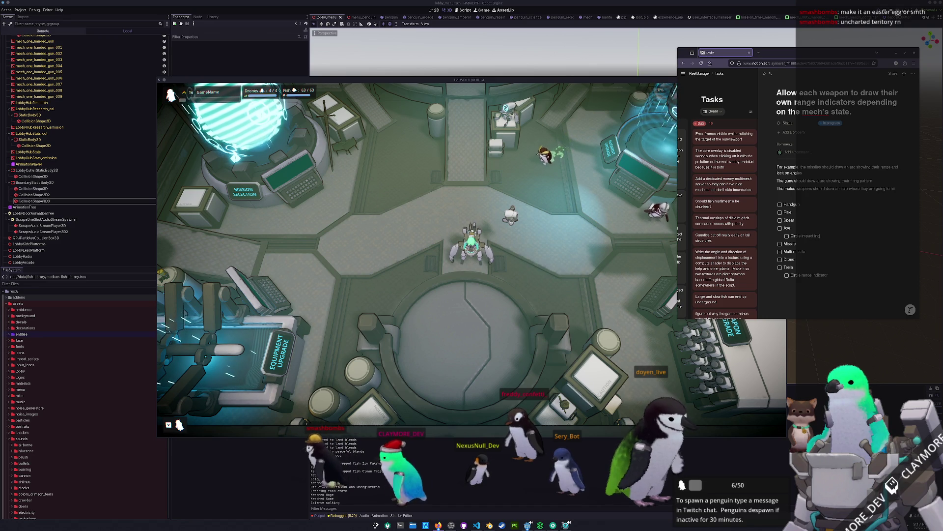
key("Return")
key("Tab")
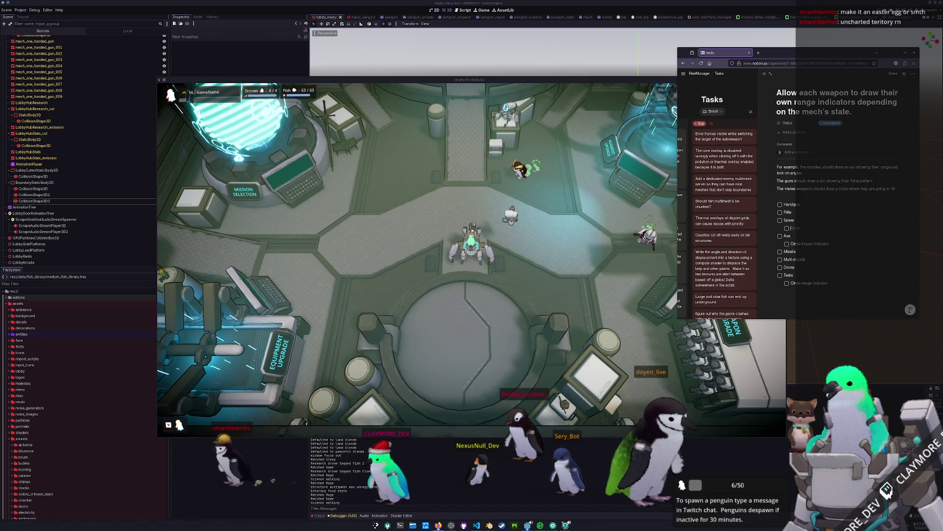
type("indicator")
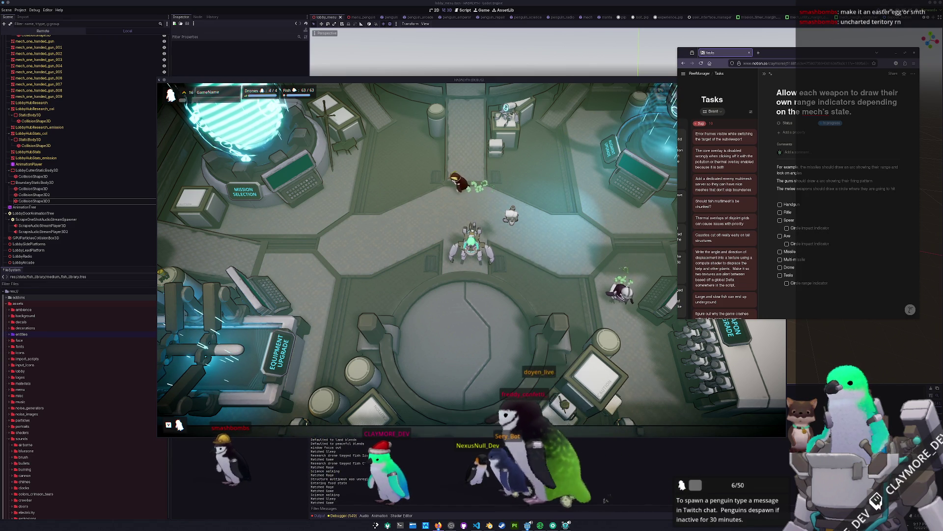
Step: Add an indented sub-item under Rifle, then close the running game with F8
left_click(792, 212)
key("Return")
key("Tab")
type("R")
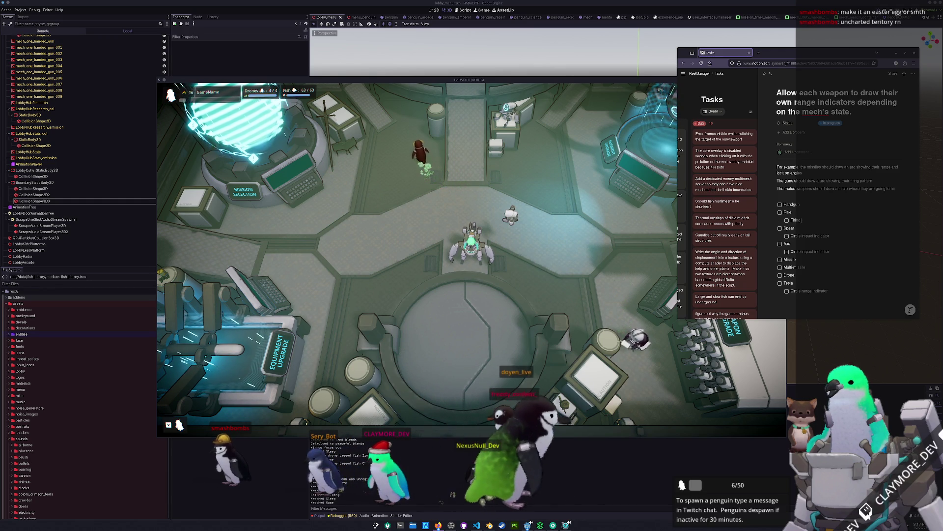
type("arc")
key("Return")
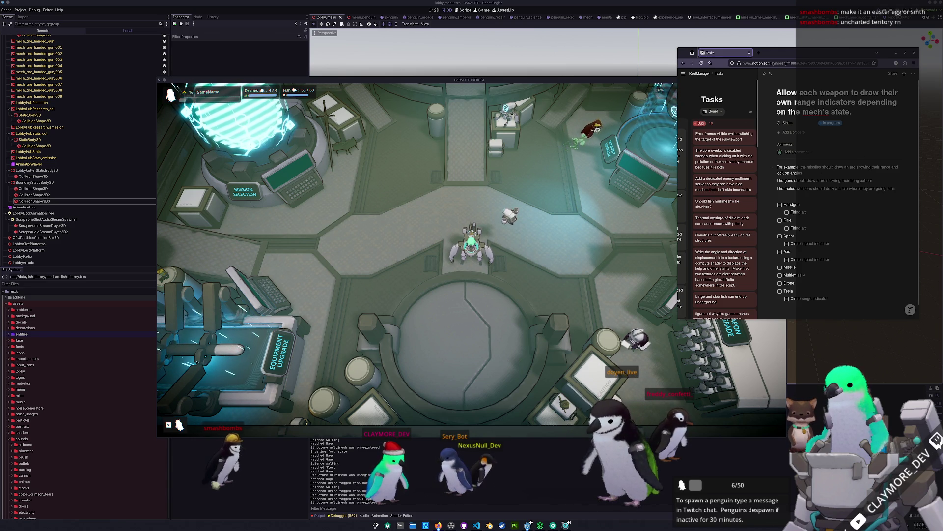
key("F8")
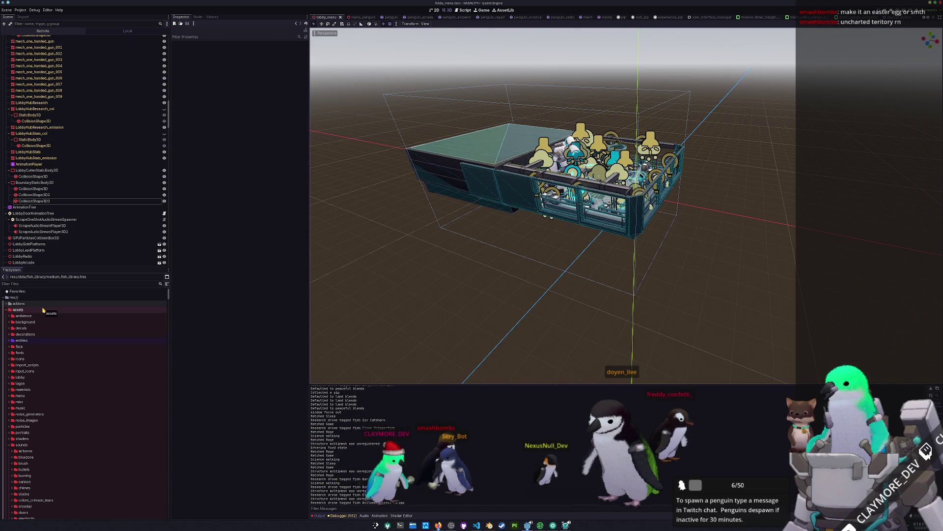
Step: Collapse the assets and attributes folders and reopen the data folder in the FileSystem dock
double_click(43, 310)
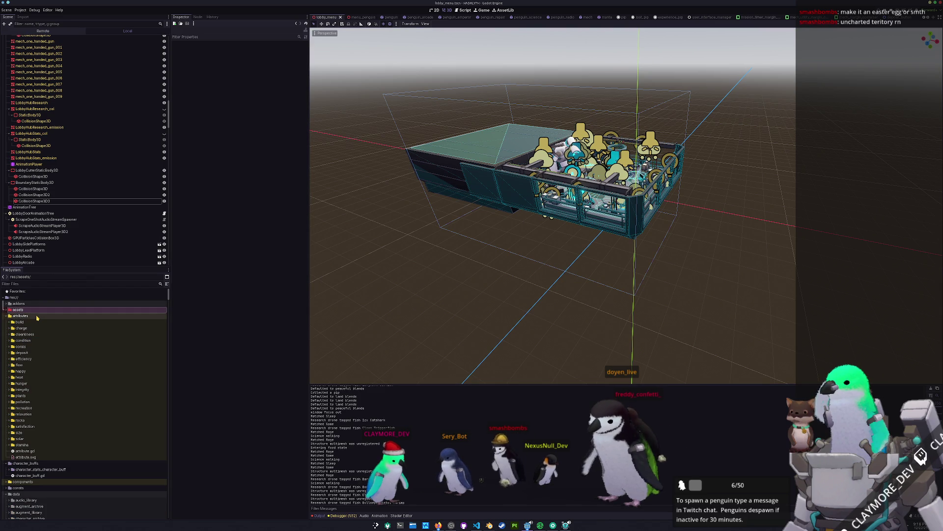
double_click(37, 317)
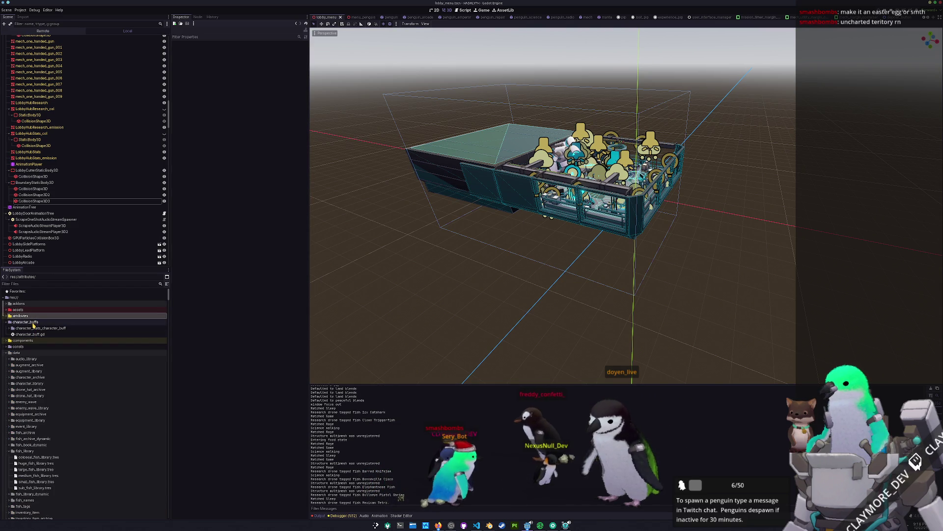
double_click(27, 340)
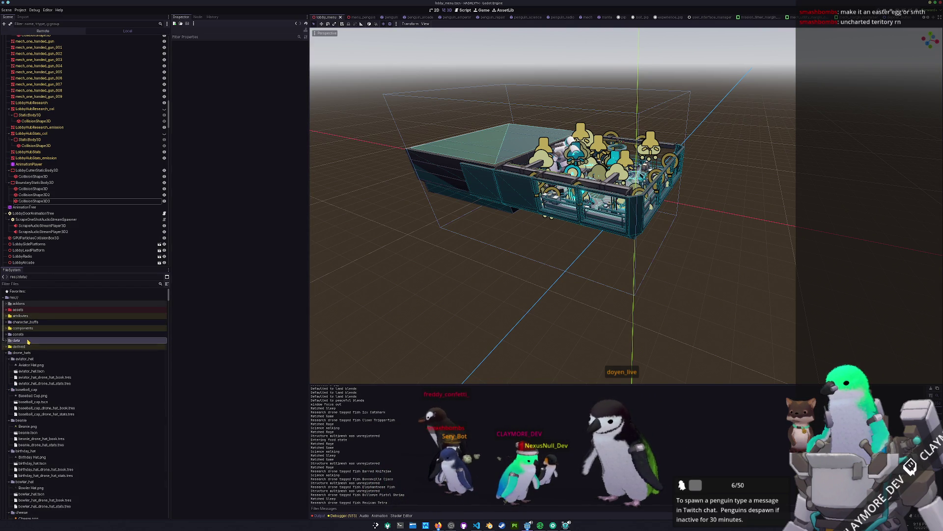
double_click(27, 340)
left_click(29, 417)
scroll(29, 418, "down", 5)
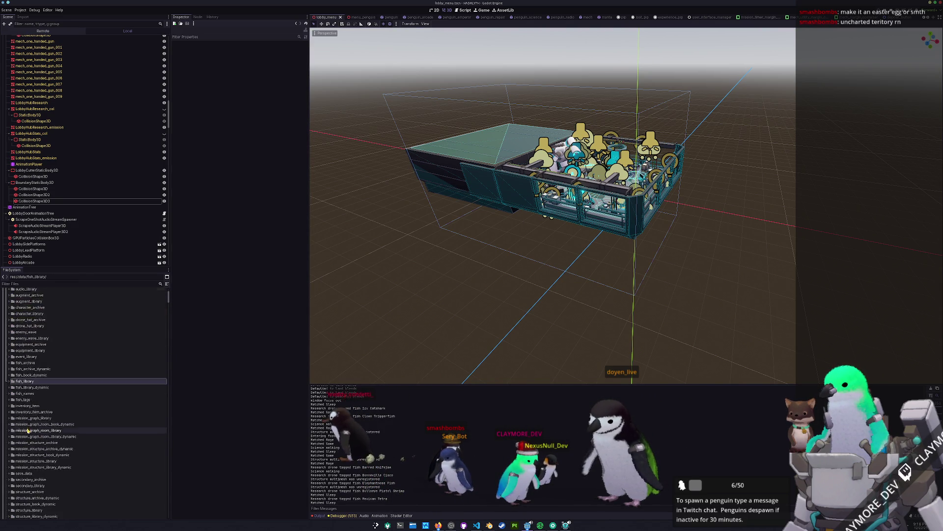
scroll(29, 418, "down", 3)
Step: Collapse the hat folders from aviator_hat through cowboy_hat
double_click(24, 404)
double_click(29, 413)
double_click(28, 416)
double_click(29, 423)
double_click(29, 429)
left_click(29, 436)
double_click(30, 435)
double_click(29, 441)
double_click(29, 448)
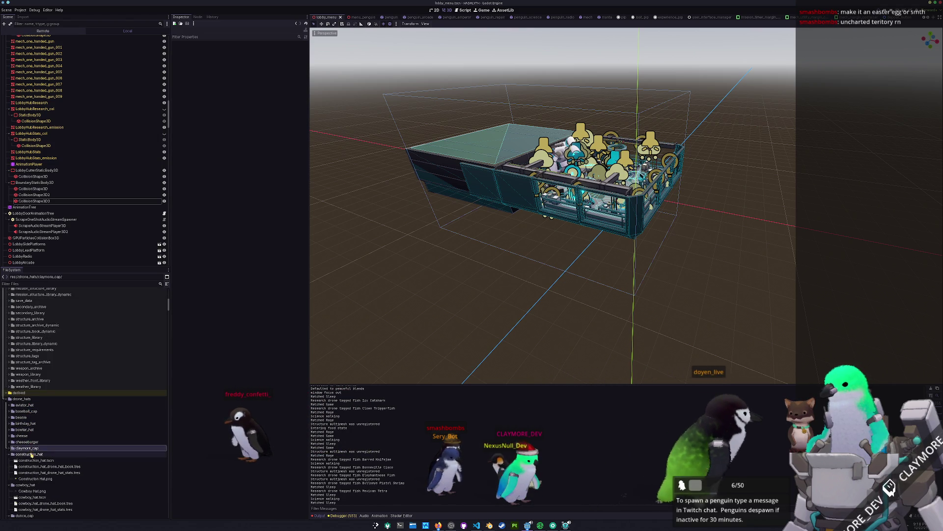
left_click(29, 454)
key("Left")
key("Down")
key("Left")
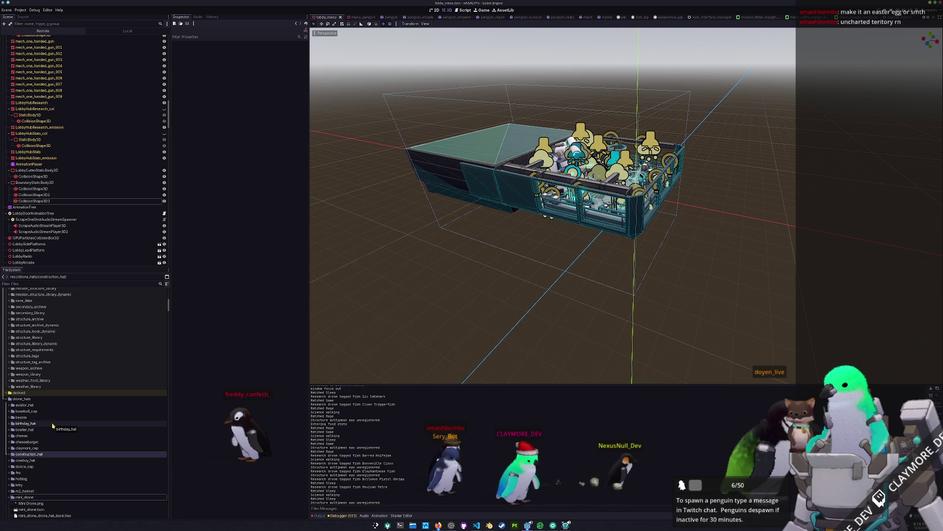
Step: Collapse santa_hat, expand sea_mine and move down through the remaining hat folders
scroll(53, 426, "down", 2)
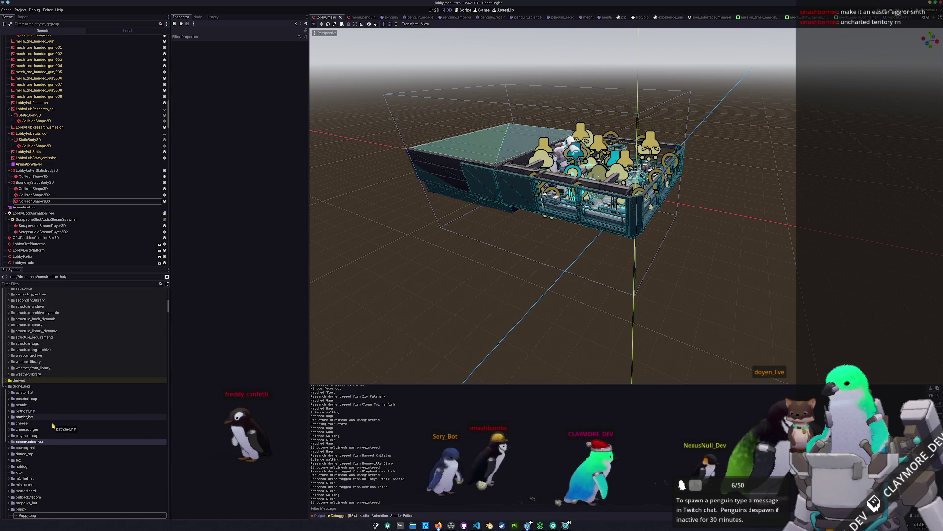
key("Down")
key("Left")
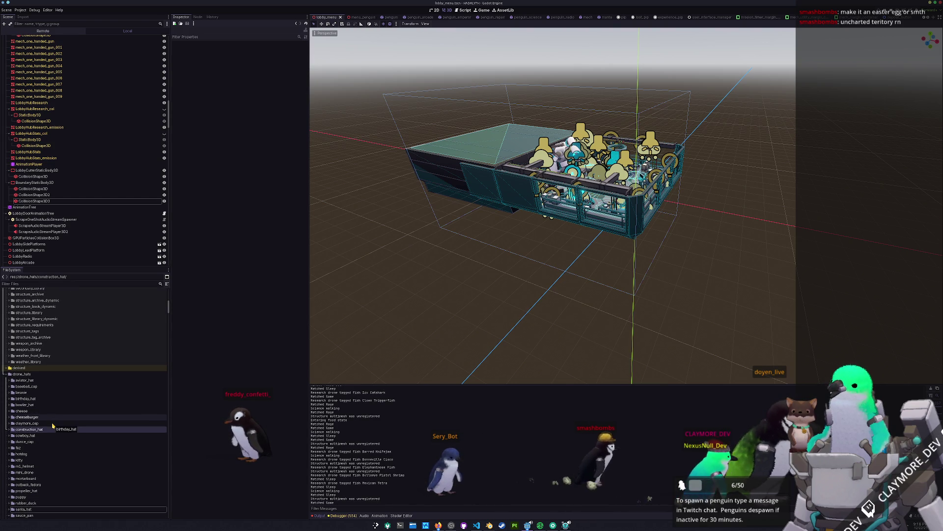
key("Down")
key("Right")
key("Down")
key("Down")
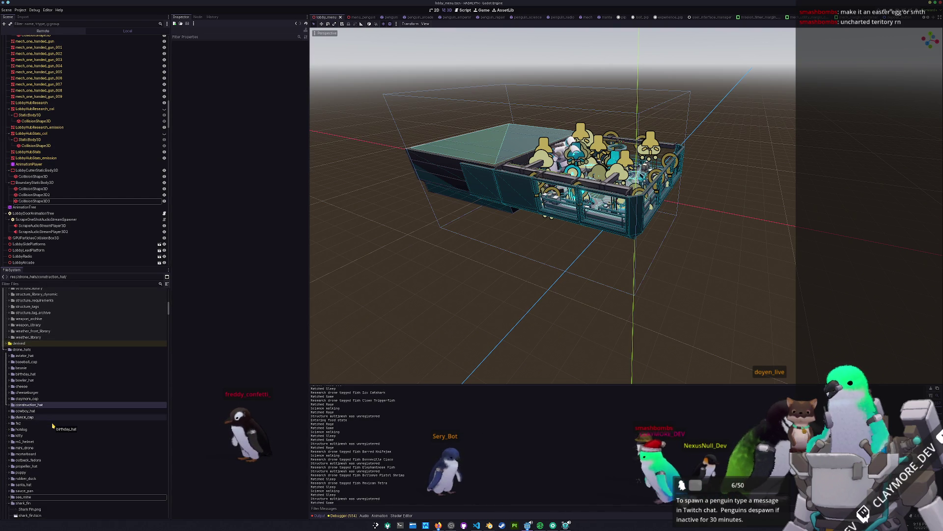
key("Down")
key("Down")
key("Down")
key("Right")
key("Down")
key("Down")
key("Down")
key("Right")
key("Down")
key("Down")
key("Down")
key("Right")
key("Down")
key("Down")
key("Down")
key("Right")
key("Down")
key("Down")
key("Down")
key("Right")
key("Down")
key("Down")
key("Down")
key("Right")
key("Down")
key("Down")
key("Down")
key("Right")
key("Down")
key("Down")
key("Right")
key("Down")
key("Down")
key("Down")
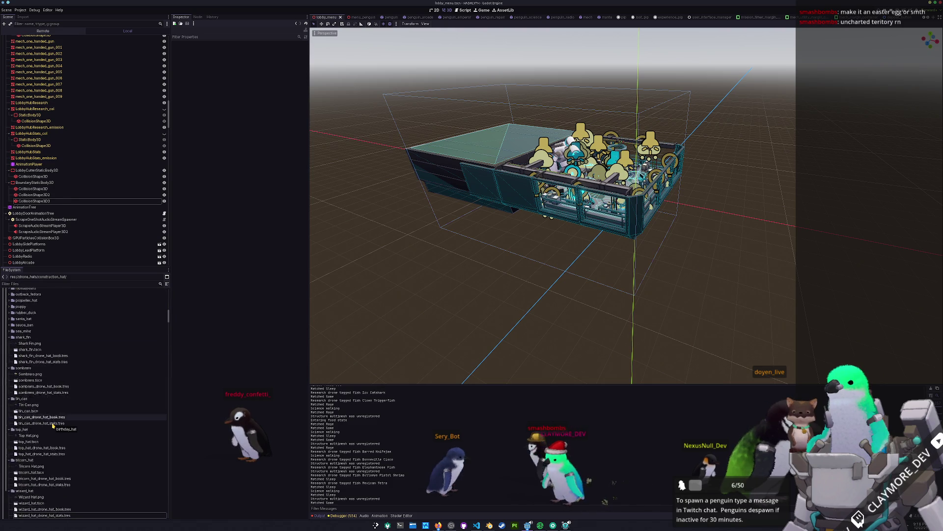
Step: Collapse the wizard_hat, tricorn_hat, tin_can, sombrero and shark_fin folders
key("Up")
key("Up")
key("Up")
key("Left")
key("Up")
key("Up")
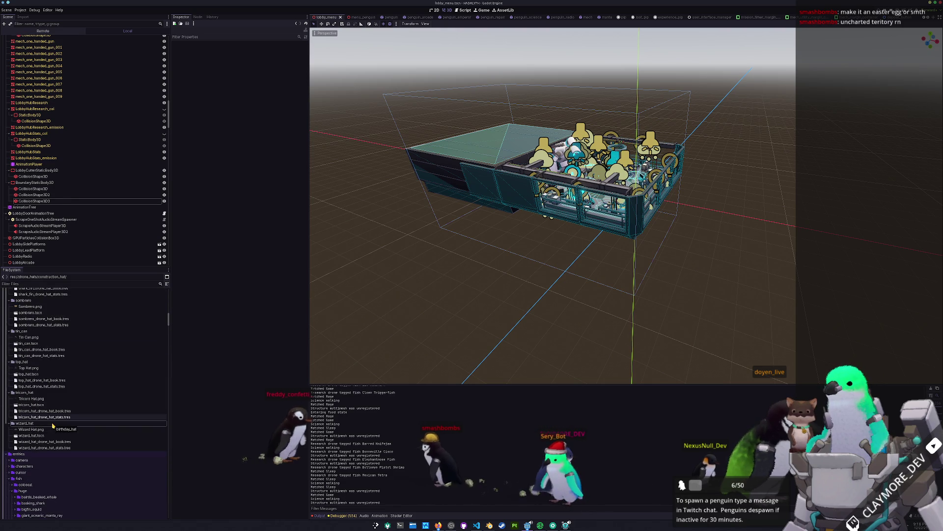
key("Up")
key("Up")
key("Up")
key("Left")
key("Up")
key("Up")
key("Up")
key("Left")
key("Up")
key("Up")
key("Up")
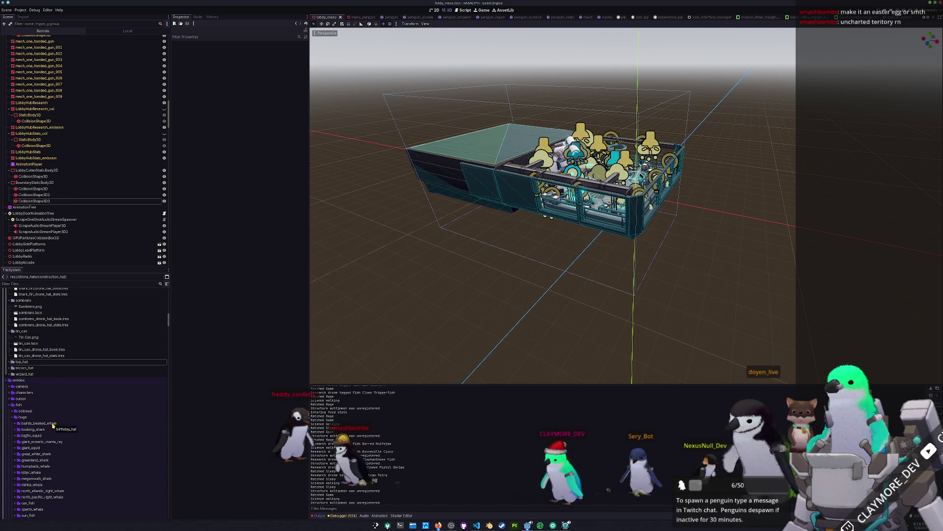
key("Up")
key("Up")
key("Left")
key("Up")
key("Up")
key("Up")
key("Left")
key("Up")
key("Up")
key("Up")
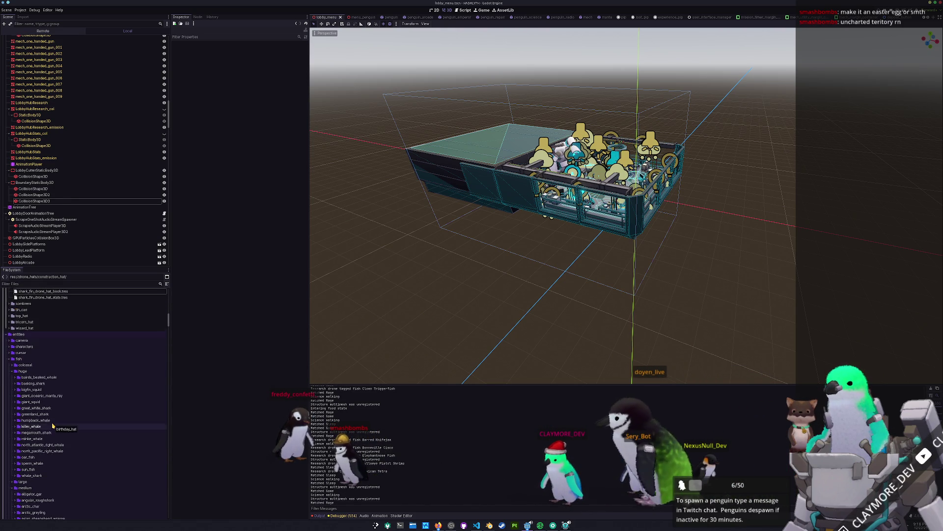
key("Left")
key("Up")
key("Up")
key("Up")
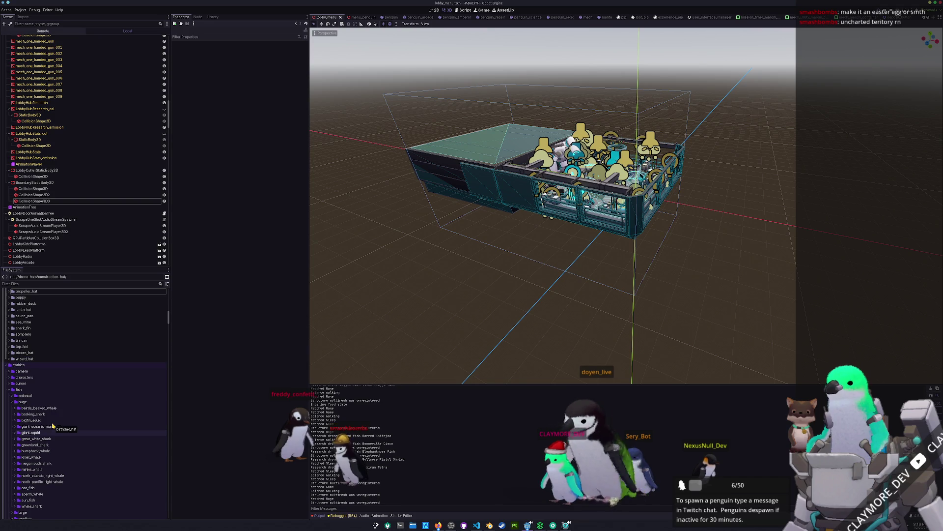
Step: Collapse the queen_conch folder and select the green_abalone folder
scroll(86, 390, "down", 15)
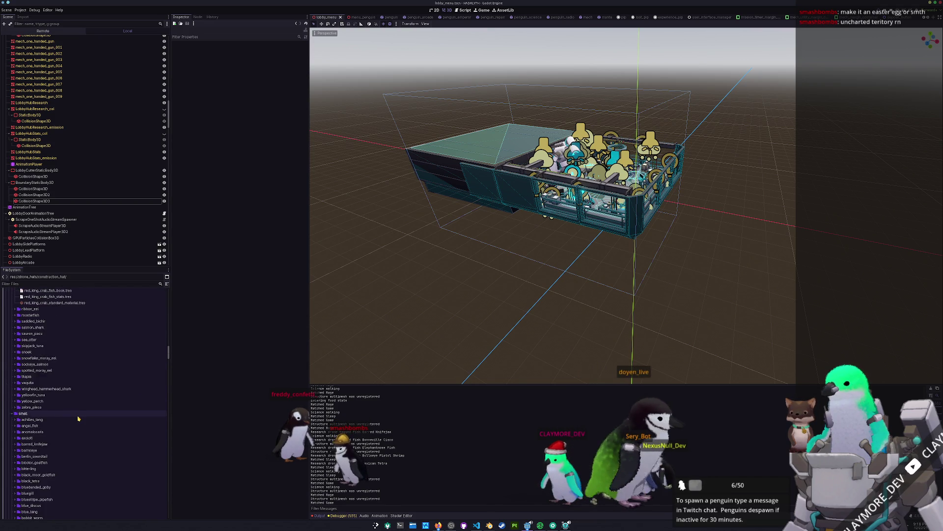
left_click(24, 315)
key("Left")
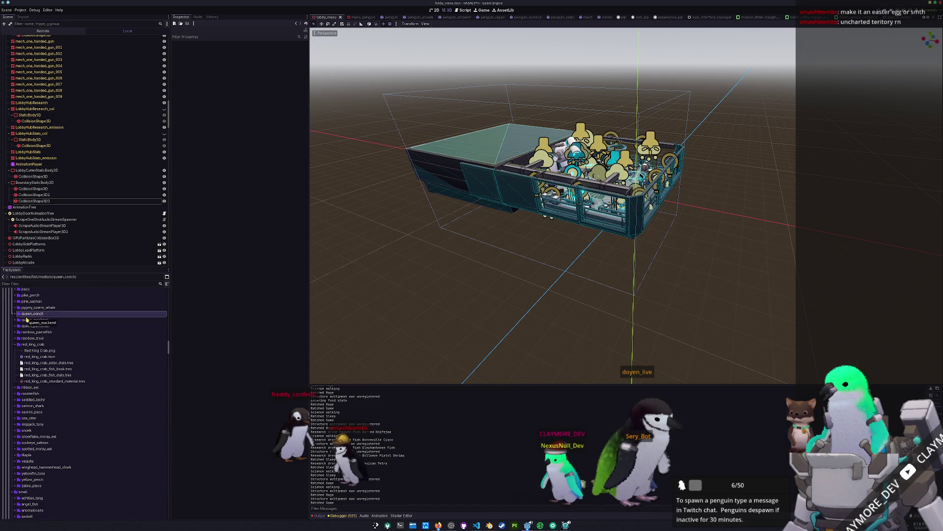
scroll(62, 390, "up", 10)
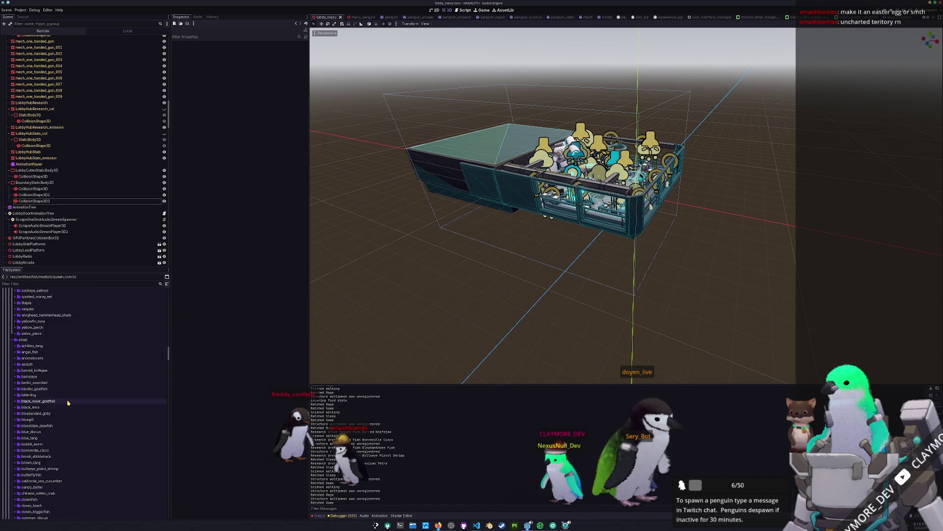
left_click(36, 379)
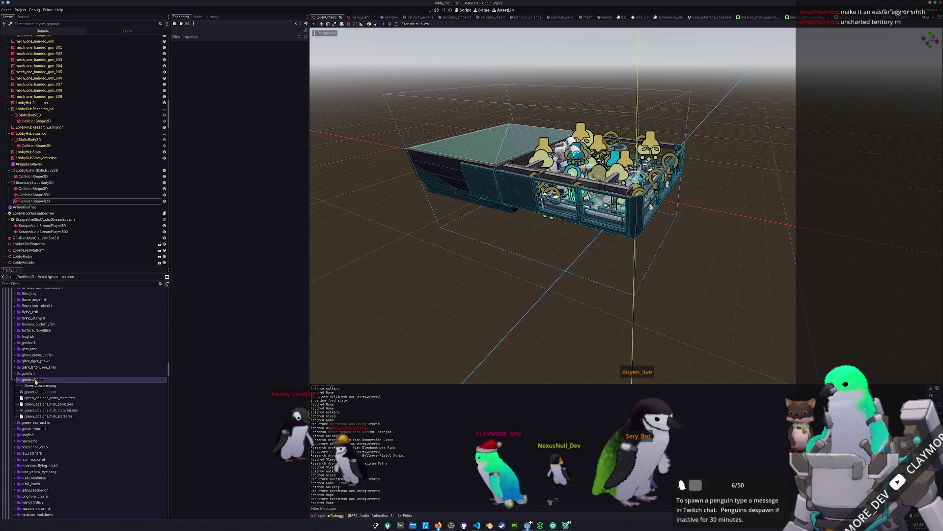
scroll(78, 388, "down", 10)
scroll(98, 395, "down", 5)
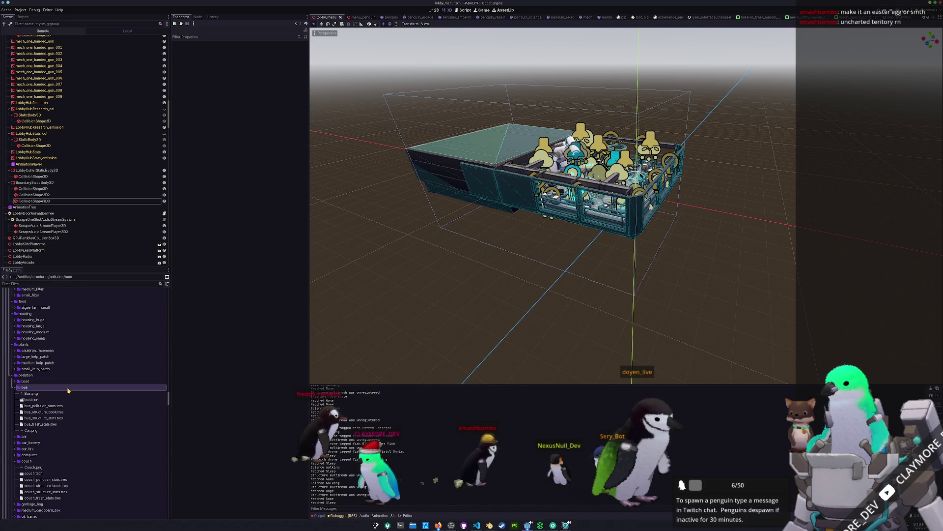
Step: Collapse the bus and couch folders and open the swarm_missile_bullet scene
double_click(68, 388)
double_click(79, 416)
scroll(80, 414, "down", 10)
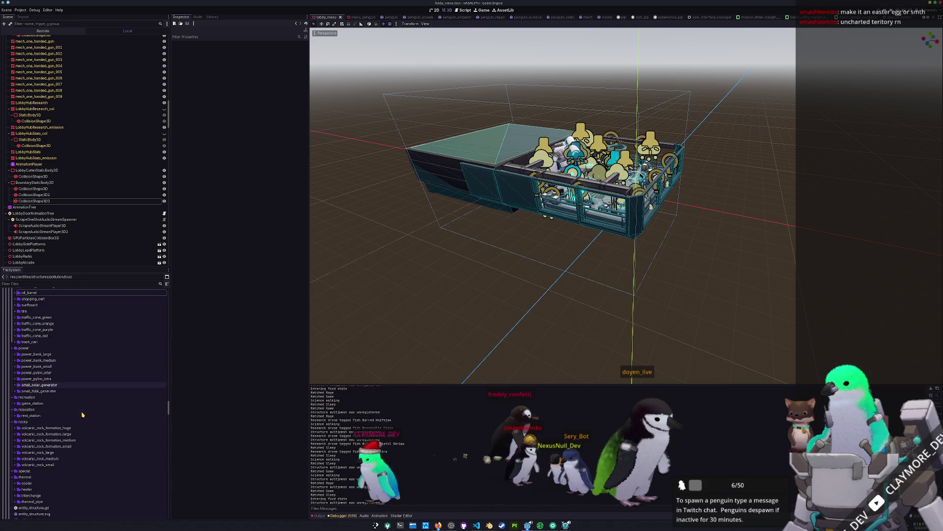
left_click(94, 439)
scroll(91, 432, "down", 3)
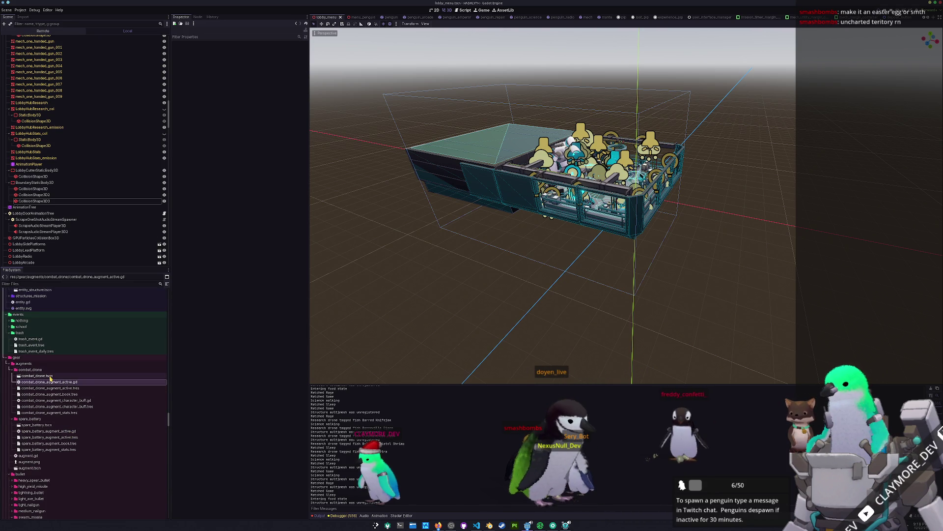
scroll(50, 383, "down", 4)
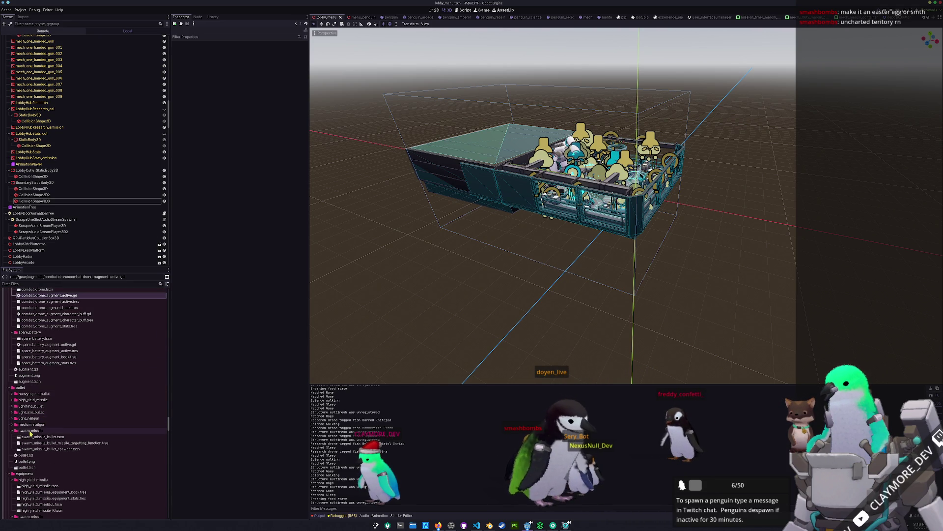
double_click(36, 437)
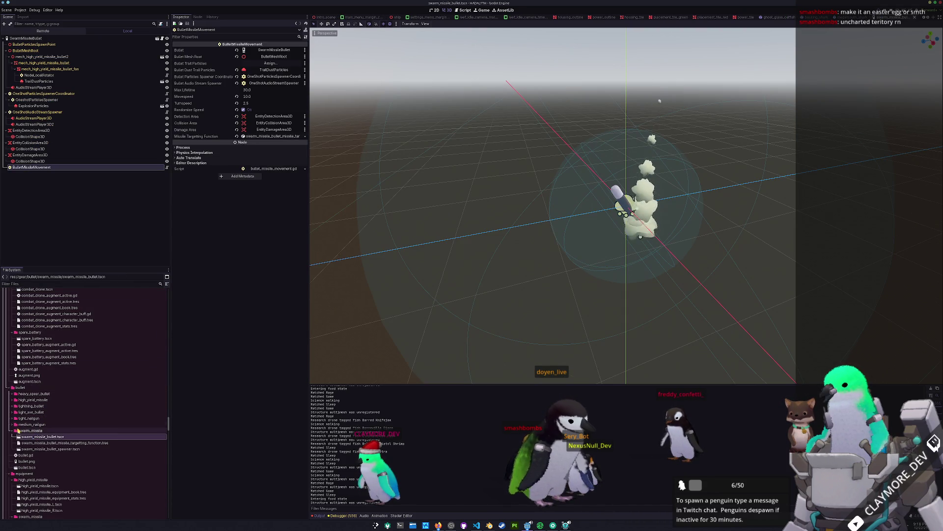
Step: Collapse the swarm_missile and bullet folders and open the heavy_spear scene
double_click(21, 430)
key("Left")
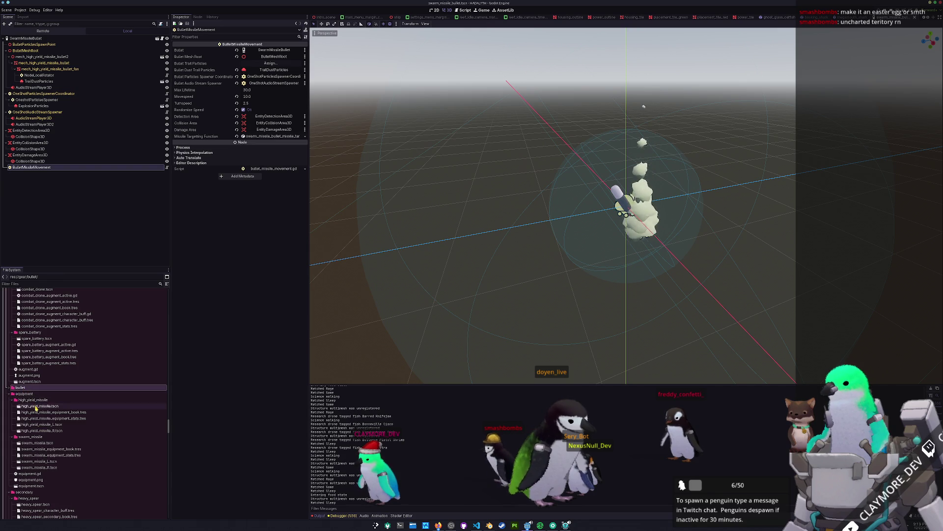
key("Left")
scroll(35, 408, "down", 3)
double_click(36, 388)
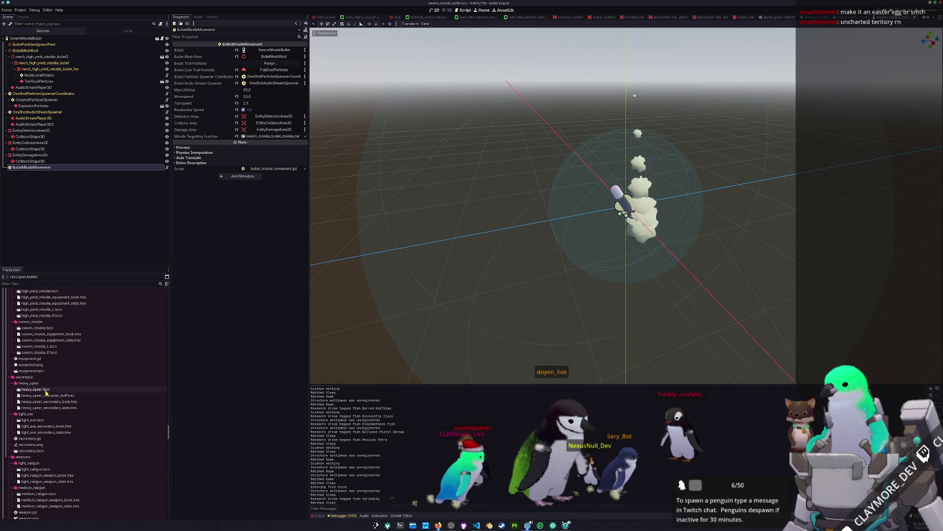
Step: Inspect the HeavySpear root's stats (Two Handed Spear, 50 damage), then open medium_nailgun
scroll(497, 261, "up", 5)
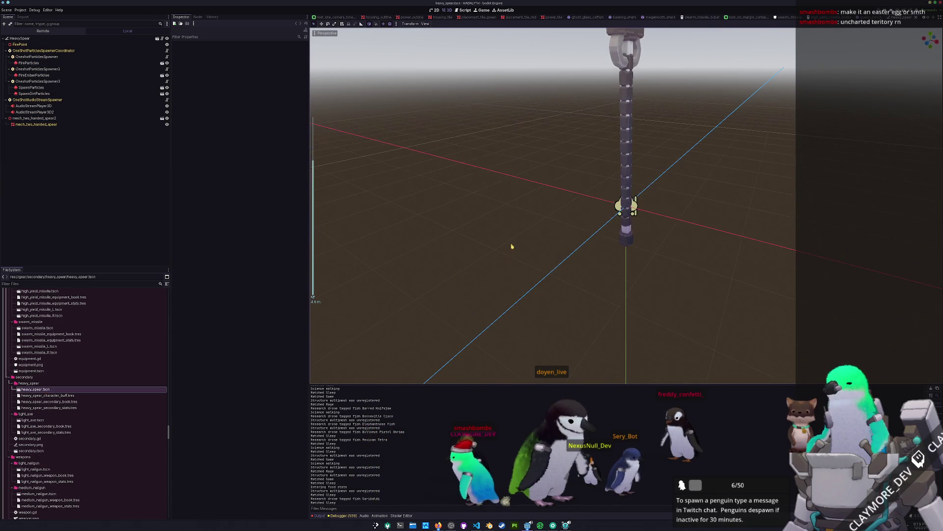
scroll(444, 256, "down", 4)
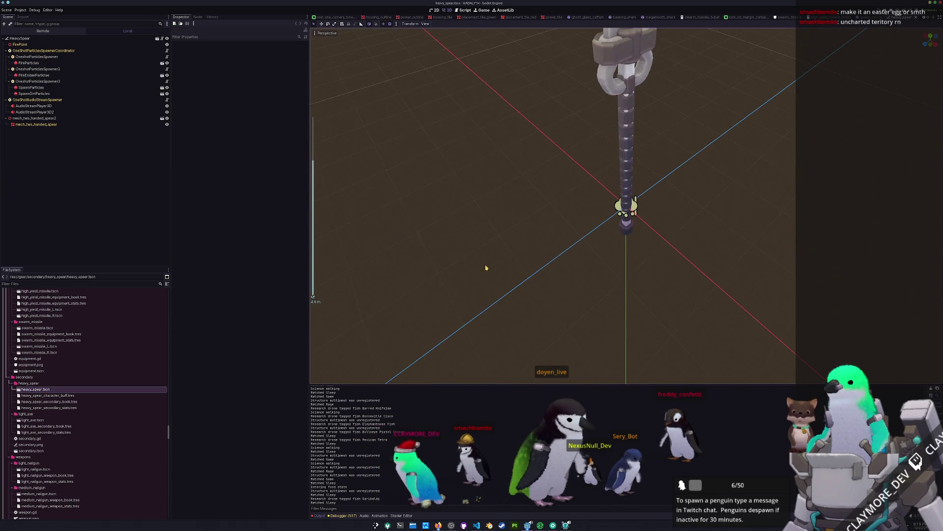
left_click(66, 39)
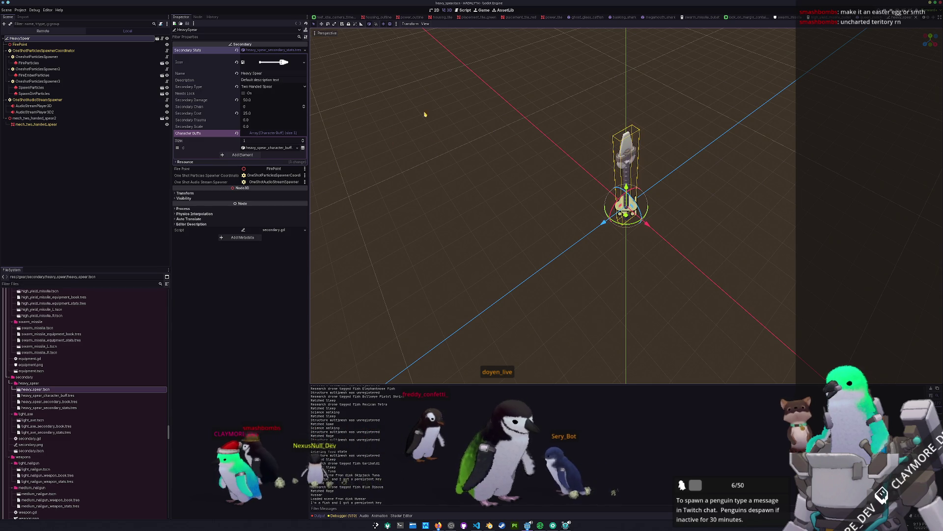
left_click(508, 223)
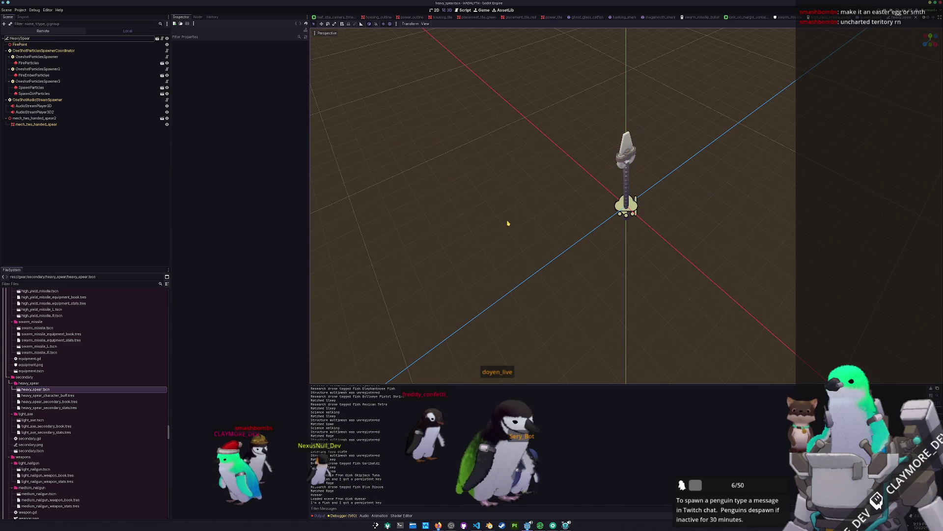
scroll(84, 397, "down", 2)
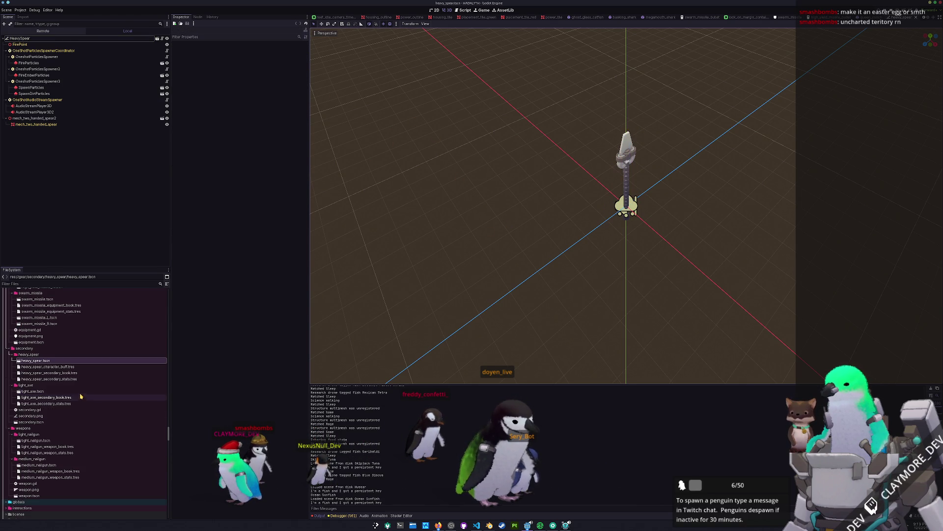
double_click(41, 465)
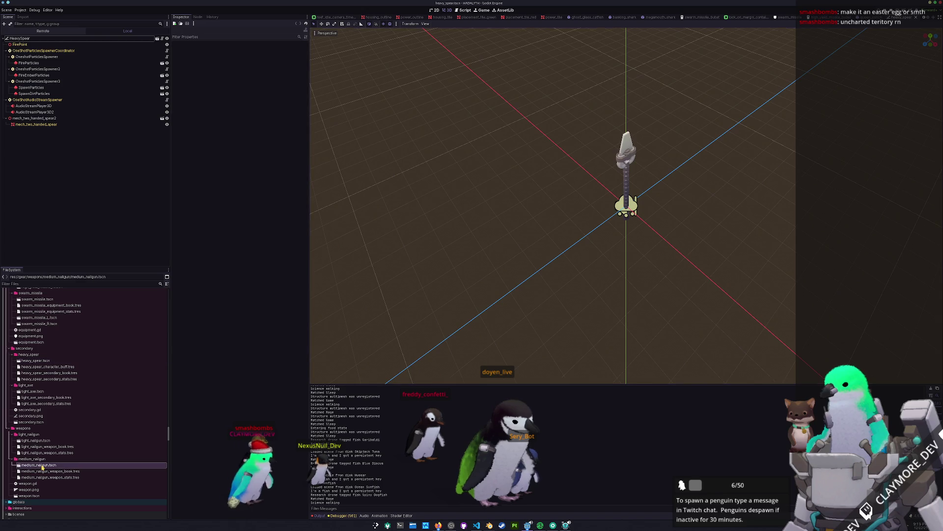
Step: Review MediumNailgun's Weapon Stats: Ammo Magazine, Final Fire Spread and Start Fire Delay
left_click(43, 39)
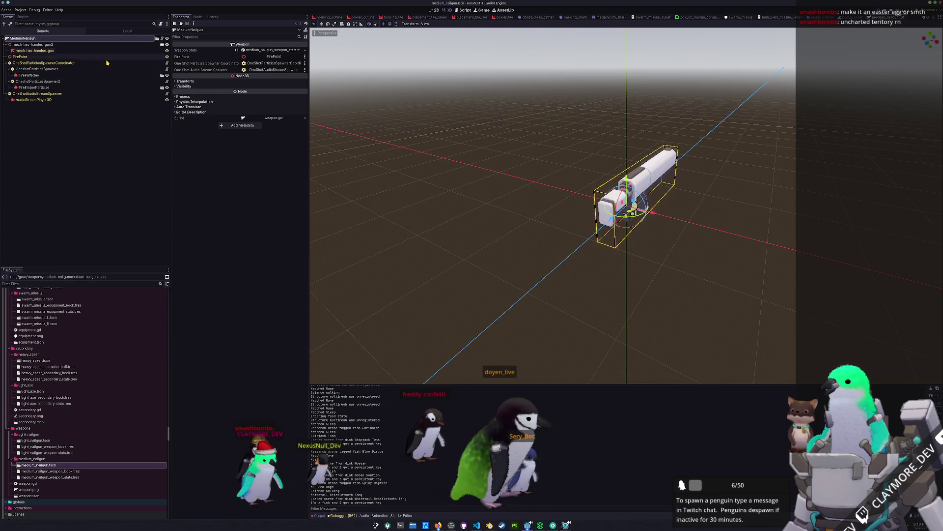
left_click(256, 50)
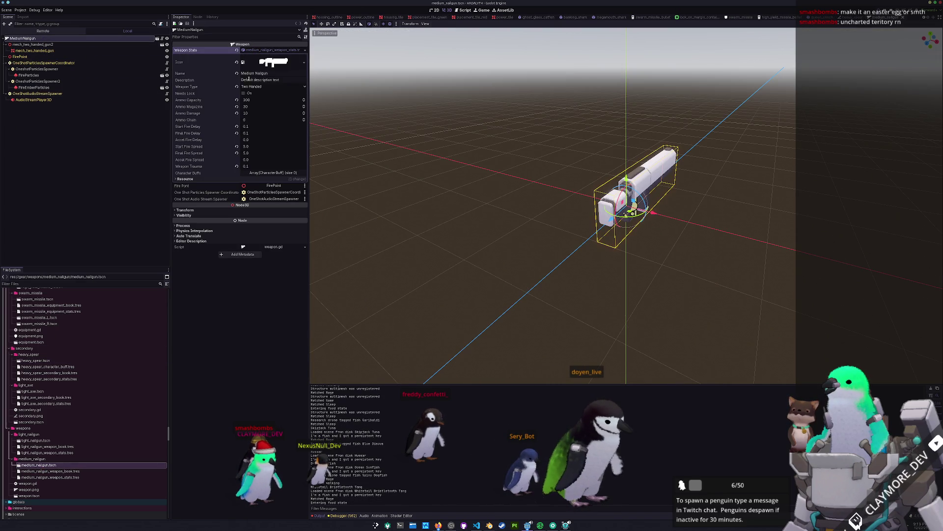
left_click(212, 108)
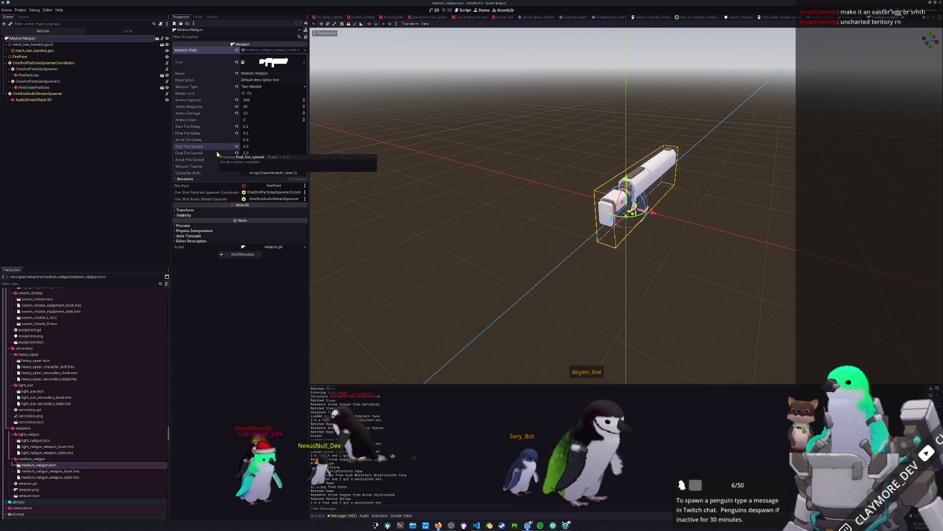
left_click(216, 156)
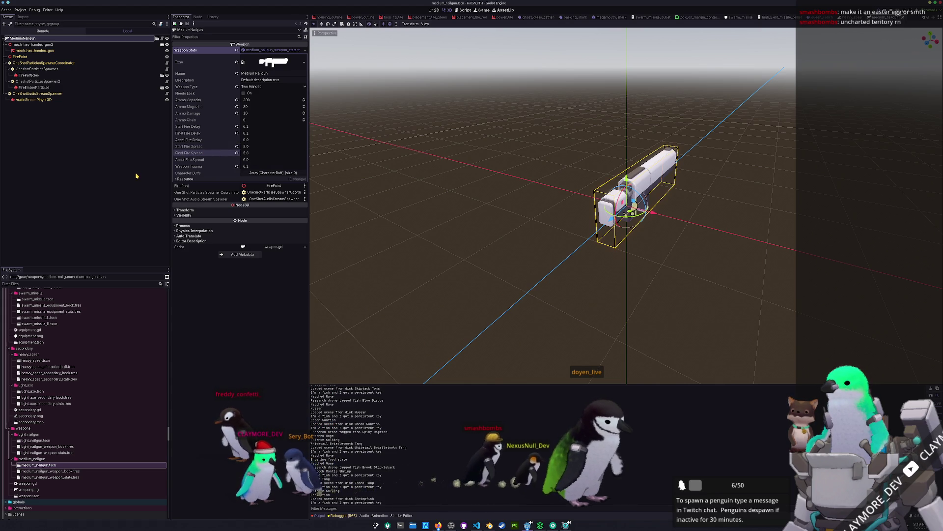
left_click(189, 126)
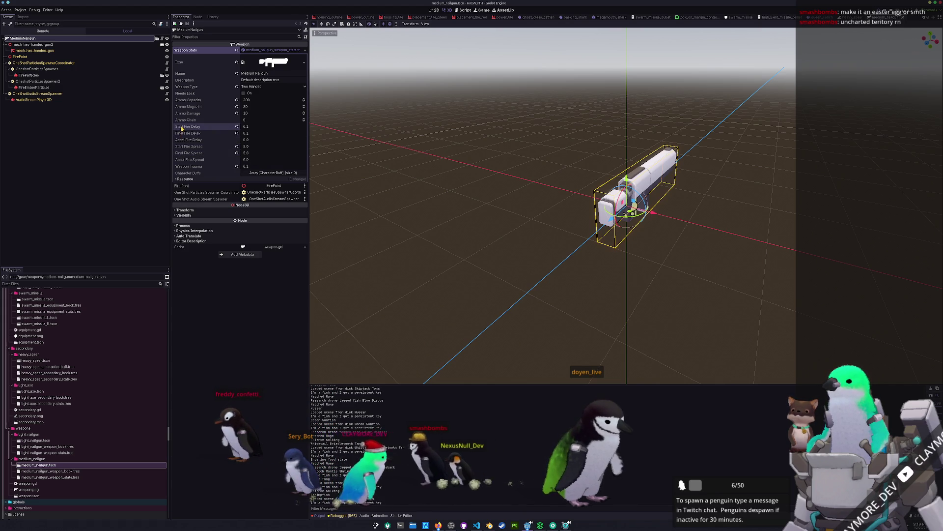
left_click(120, 207)
Step: Tick Missile, Multi-missile and Drone on the Tasks board's weapon checklist
scroll(467, 309, "up", 2)
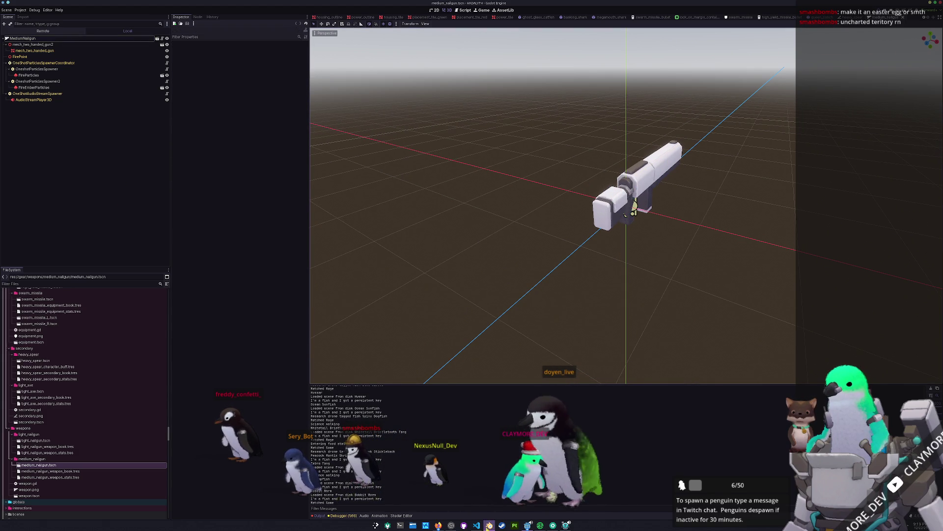
mouse_move(439, 524)
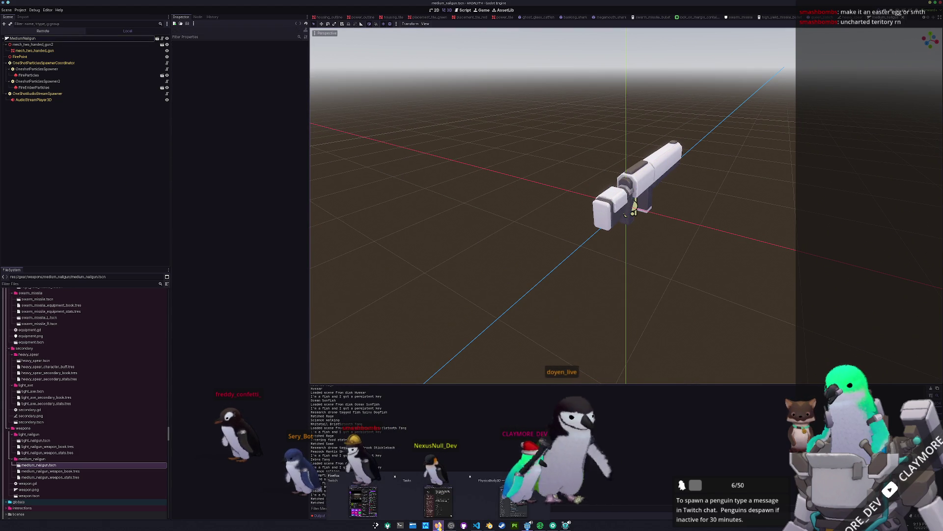
left_click(439, 502)
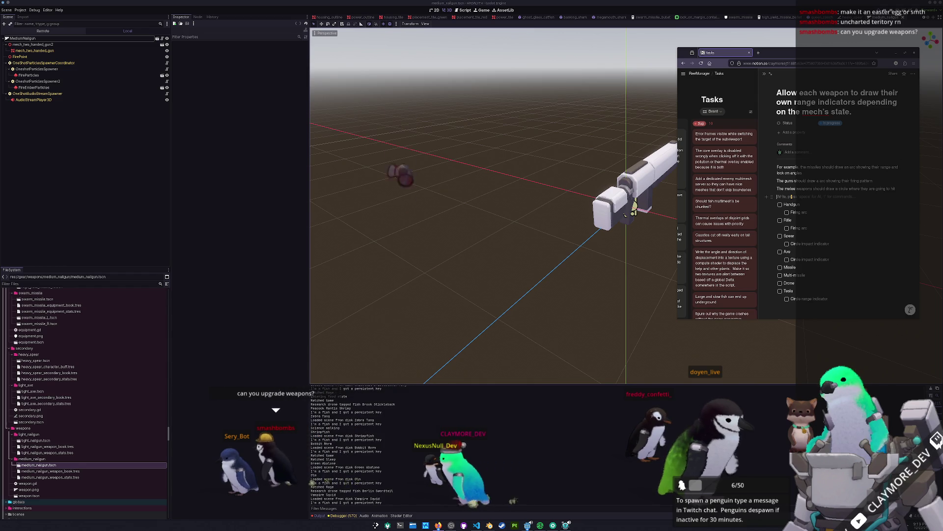
scroll(792, 197, "down", 1)
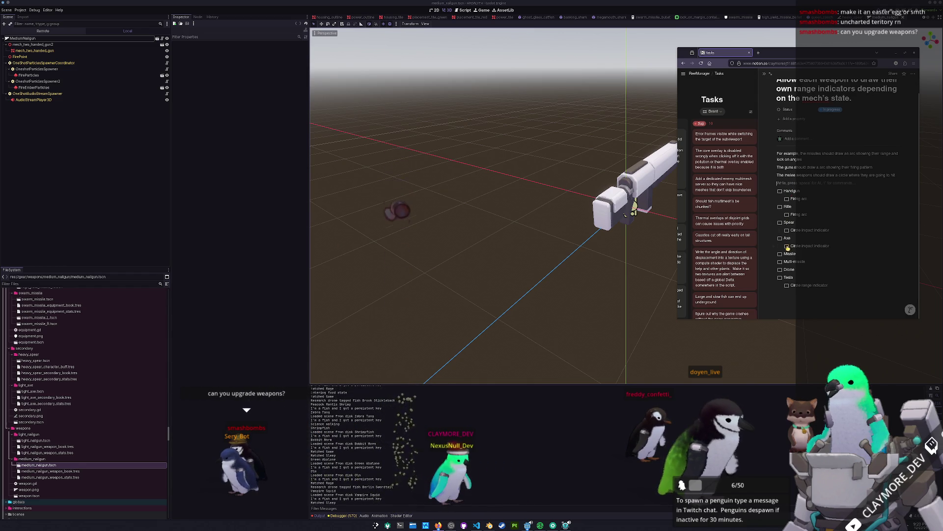
left_click(780, 269)
left_click(780, 262)
left_click(780, 254)
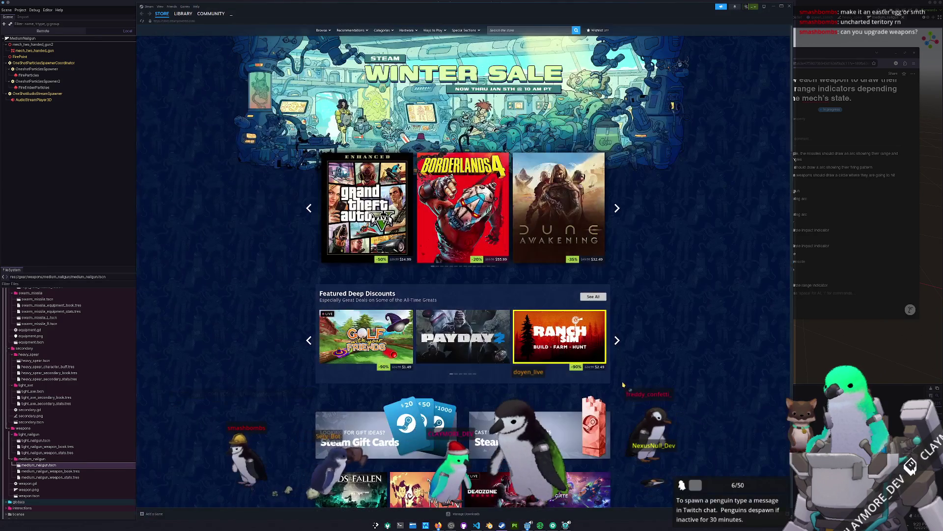
Step: Uninstall Twisted Tower Demo from the Steam library, then open the Deep Rock Galactic page
scroll(622, 382, "down", 5)
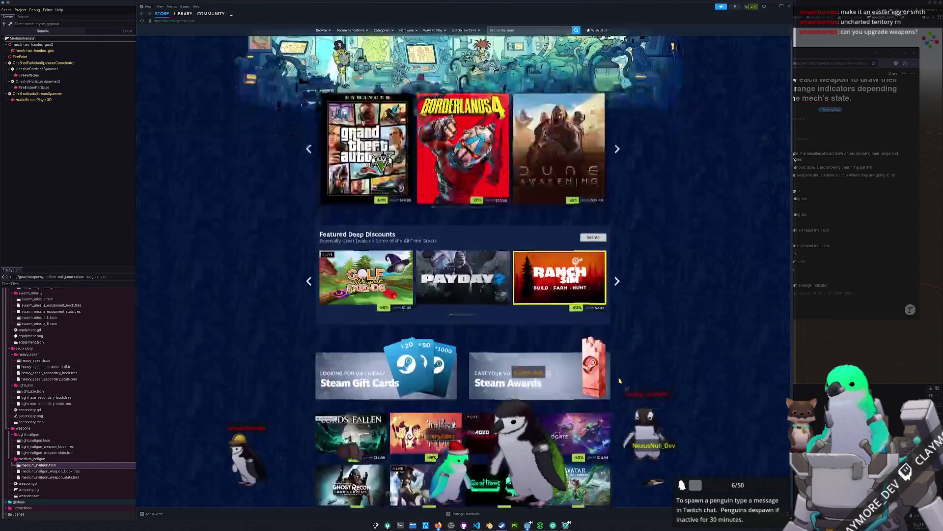
scroll(620, 383, "down", 2)
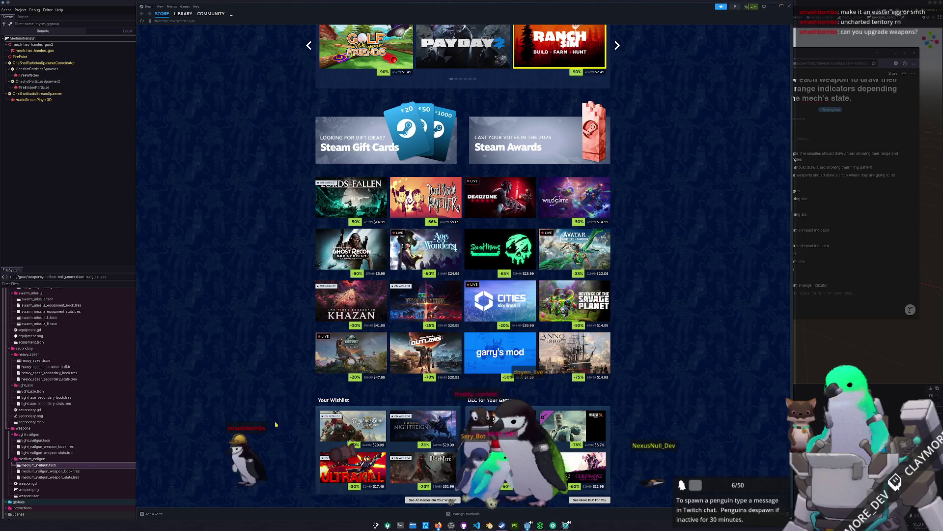
scroll(268, 412, "up", 6)
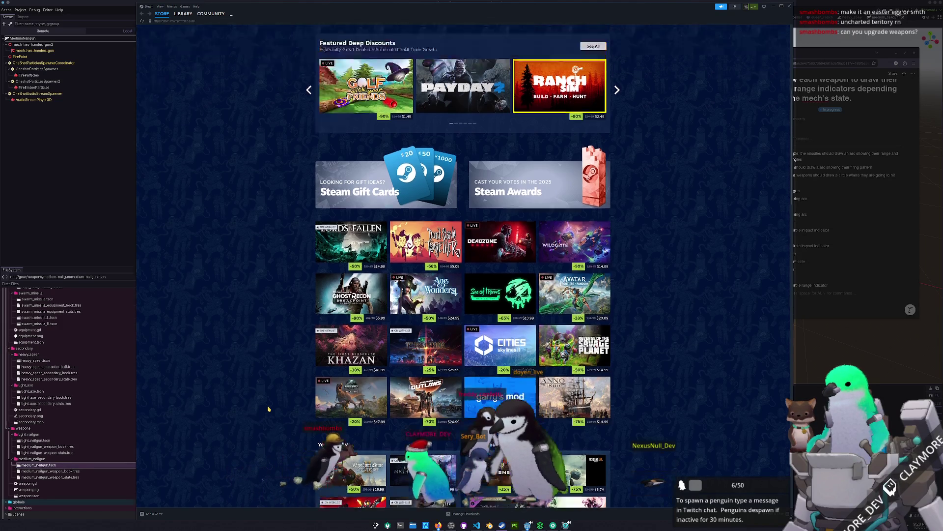
left_click(182, 14)
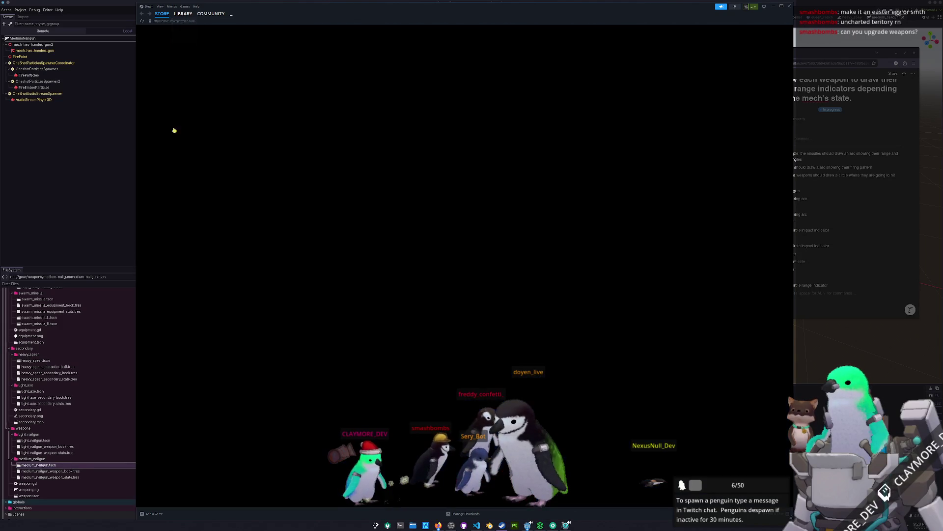
scroll(611, 233, "down", 5)
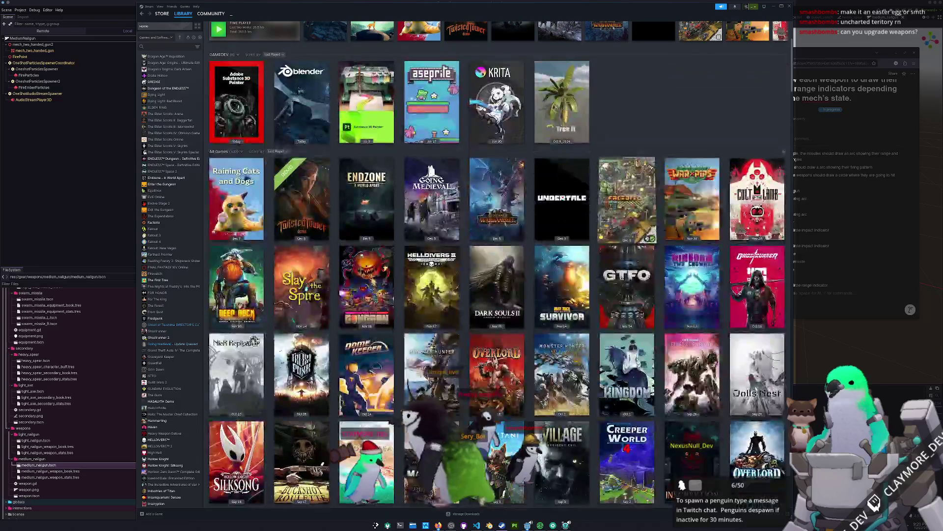
scroll(314, 207, "down", 1)
right_click(307, 195)
mouse_move(317, 223)
left_click(360, 282)
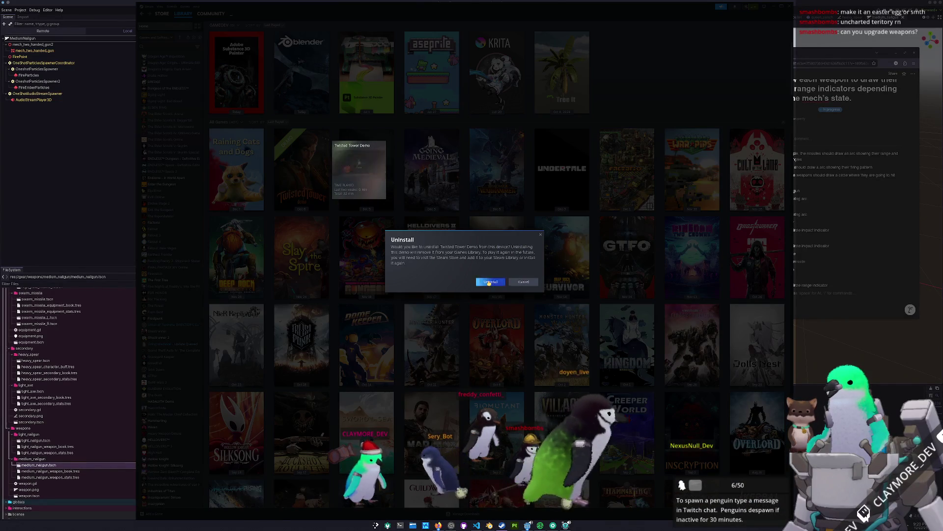
left_click(489, 282)
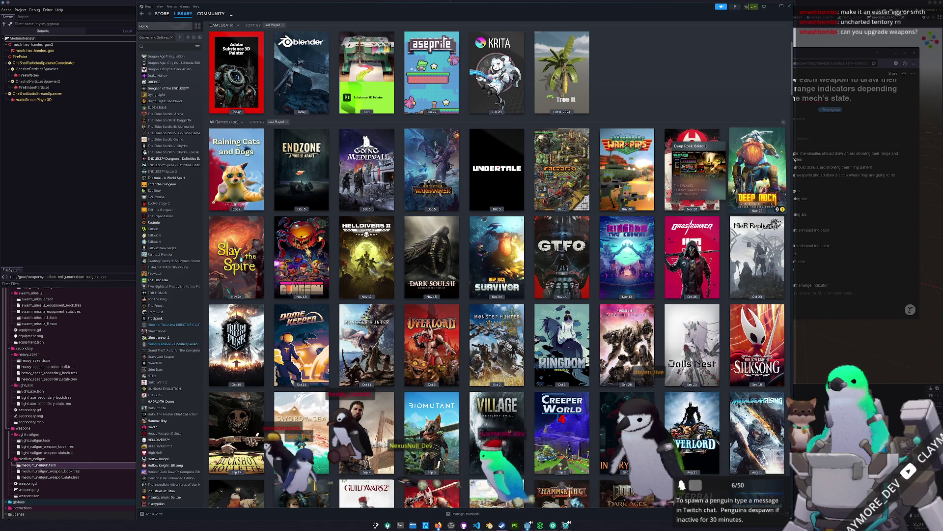
left_click(765, 181)
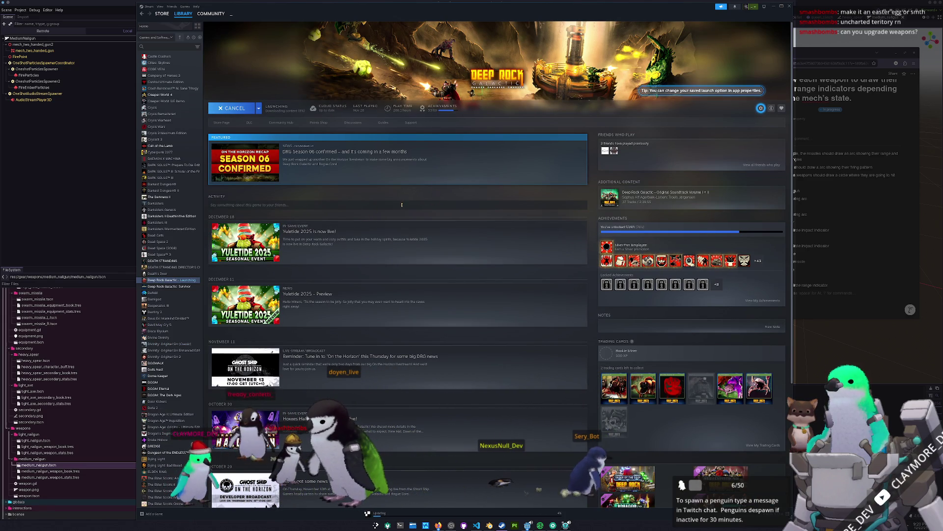
Step: Open Enter the Gungeon from the library home and go to its store page
scroll(167, 265, "down", 1)
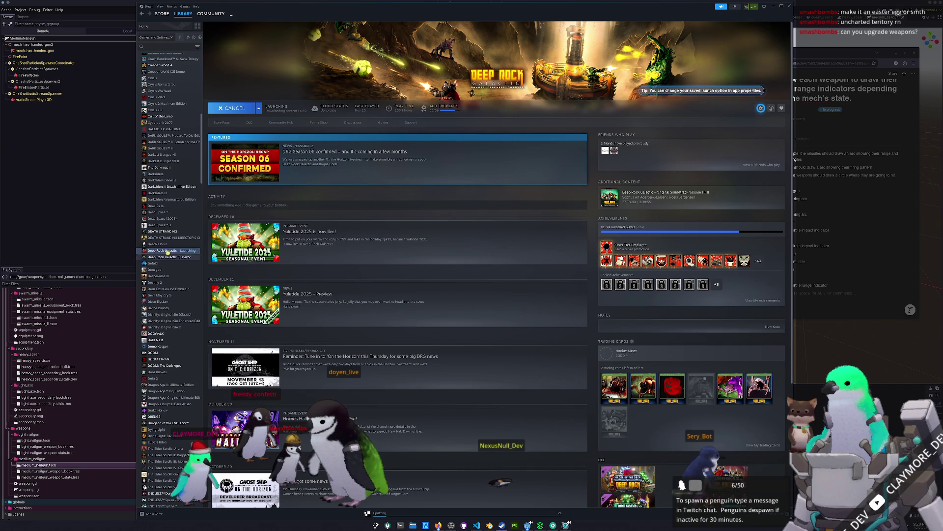
left_click(144, 26)
scroll(403, 253, "down", 3)
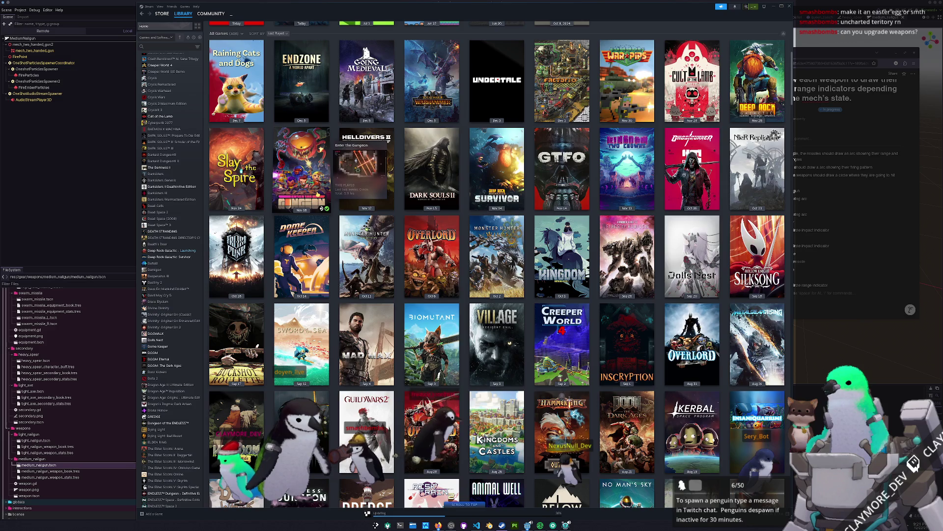
left_click(319, 195)
left_click(242, 146)
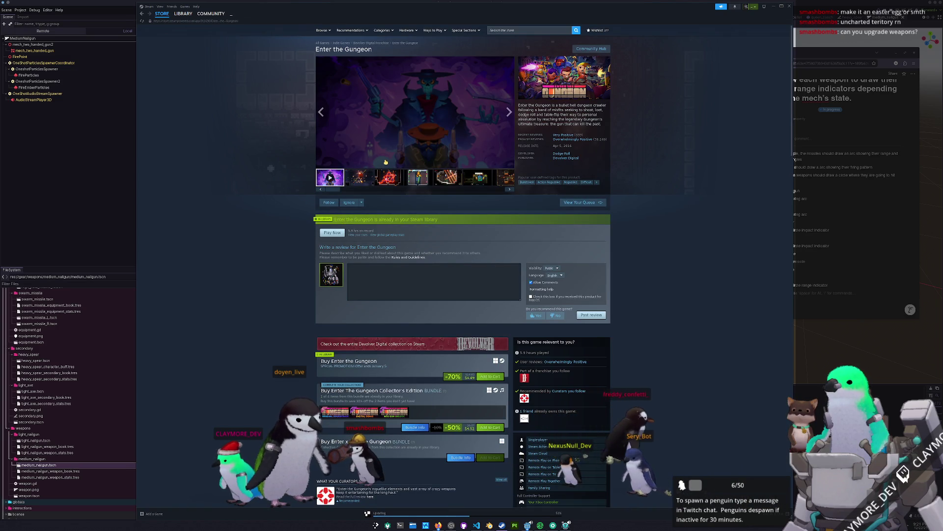
Step: Pause the Enter the Gungeon trailer, skip to 0:53, and view screenshots 4 to 6
left_click(348, 164)
left_click(442, 156)
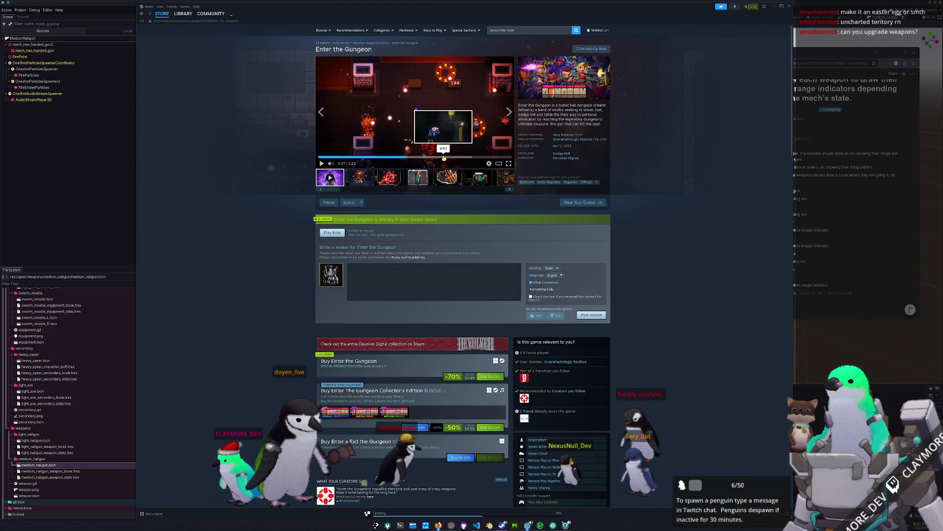
left_click(418, 178)
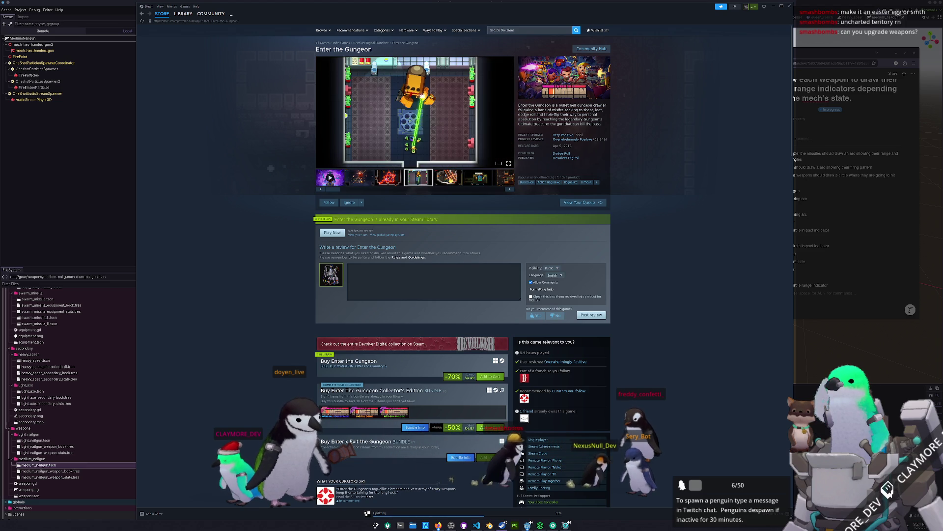
left_click(448, 177)
left_click(477, 177)
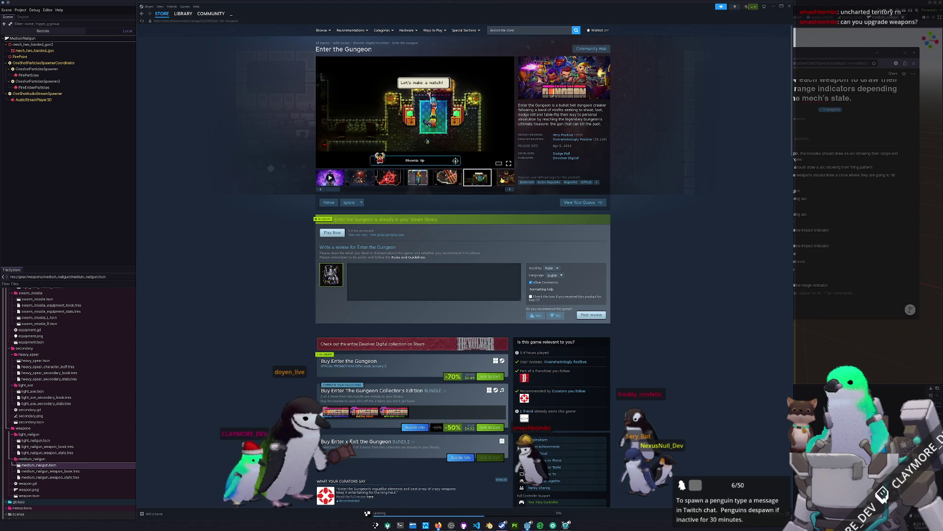
left_click(388, 180)
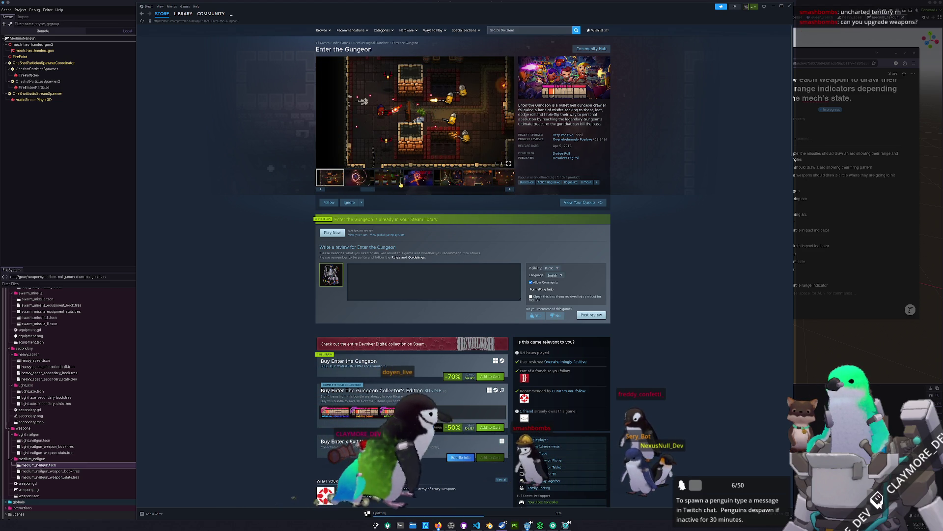
left_click(418, 178)
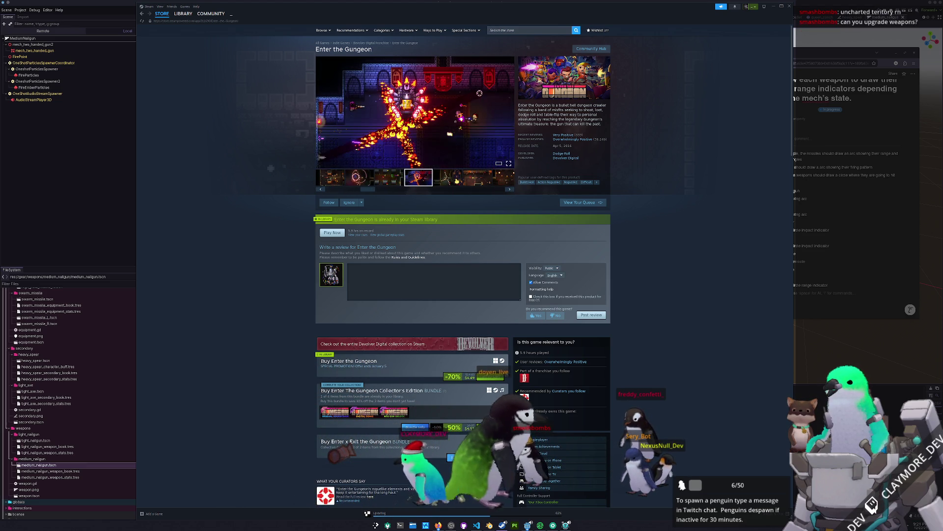
left_click(447, 177)
left_click(477, 179)
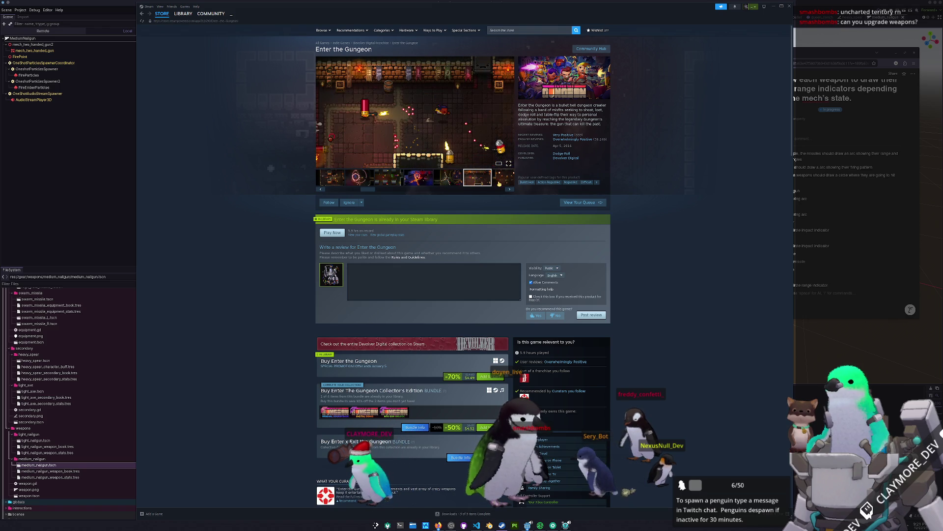
left_click(502, 182)
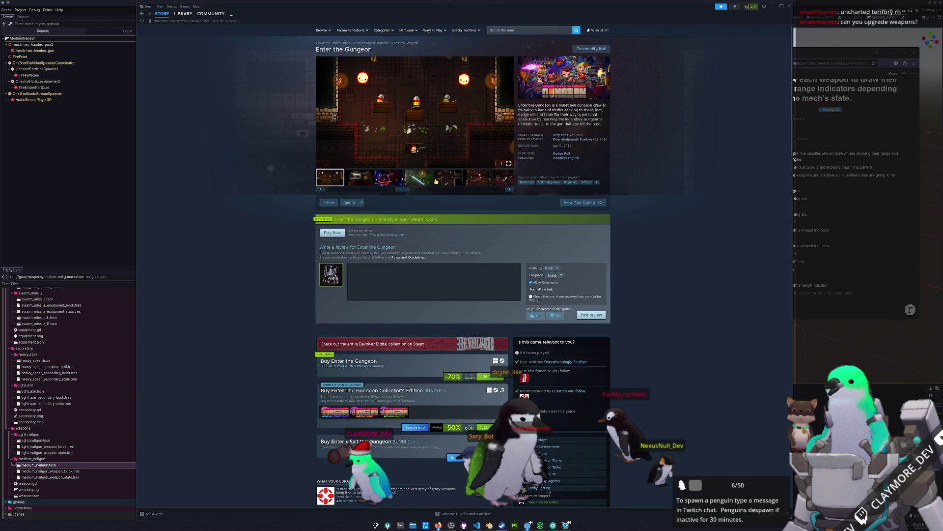
Step: Browse the later gameplay screenshots, ending on the explosion shot
left_click(351, 181)
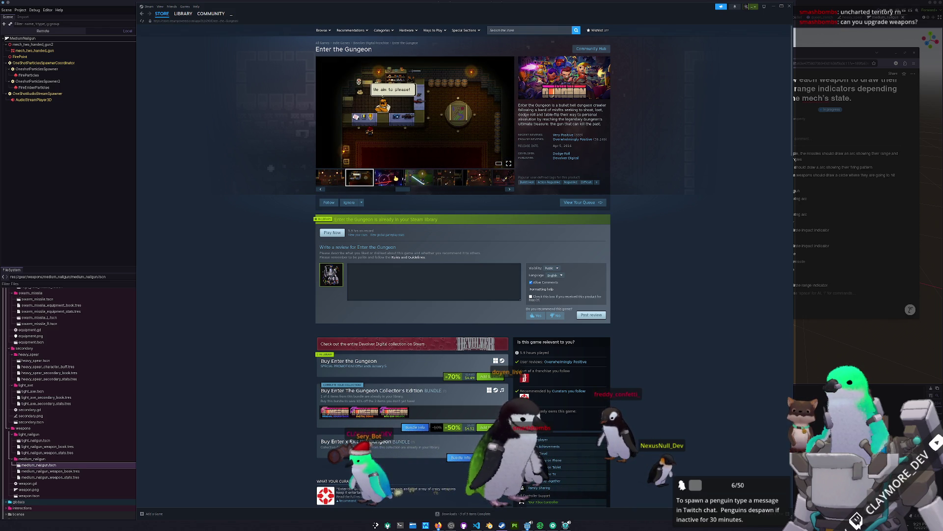
left_click(396, 178)
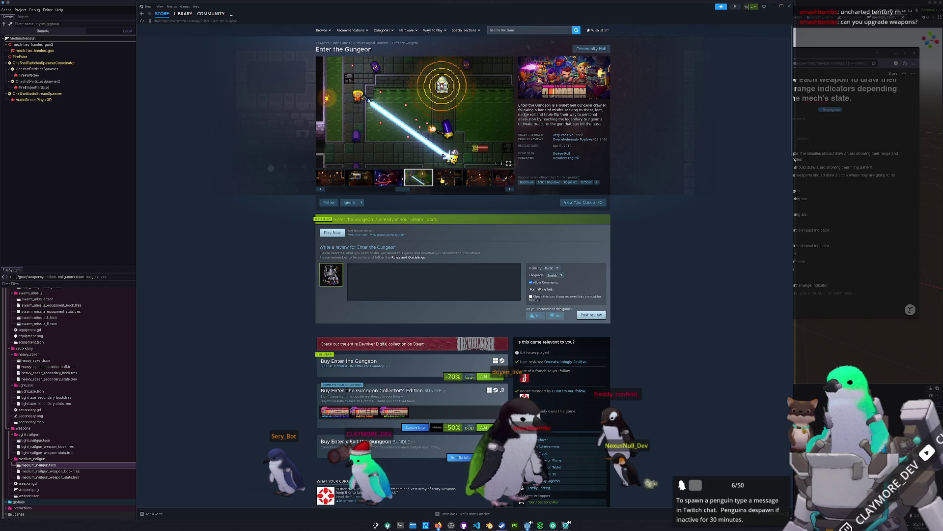
left_click(462, 180)
left_click(477, 181)
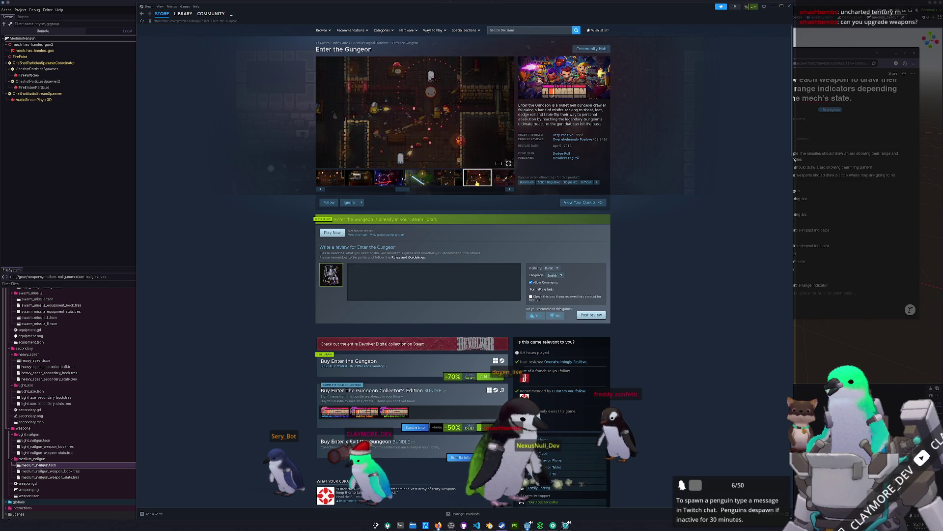
left_click(505, 180)
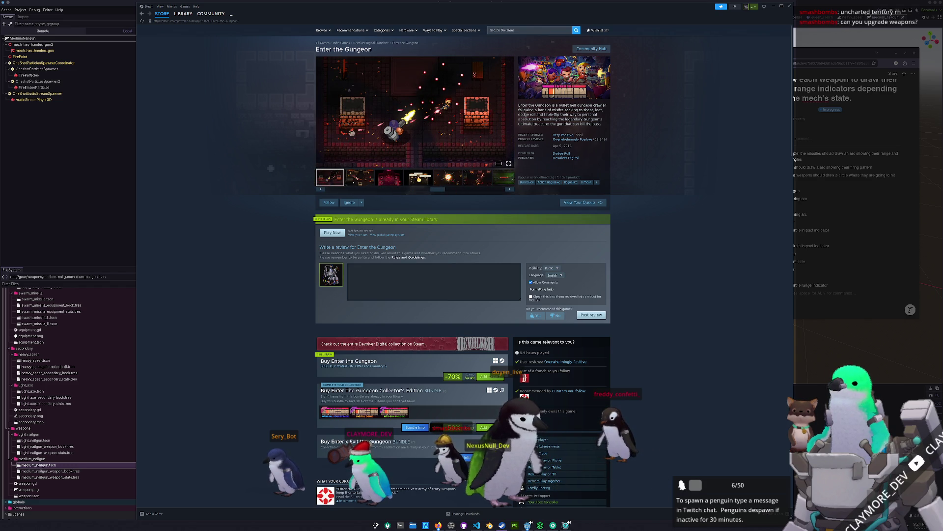
left_click(359, 177)
left_click(389, 178)
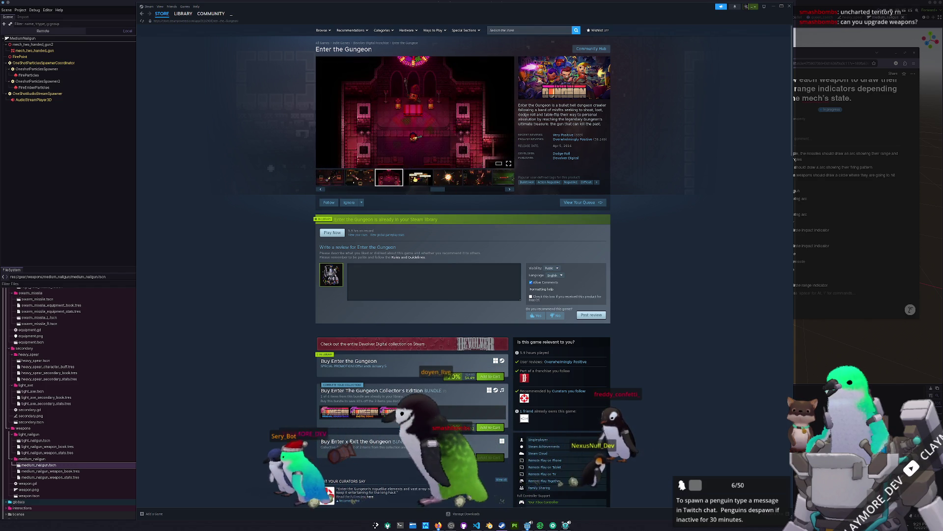
left_click(418, 177)
left_click(449, 178)
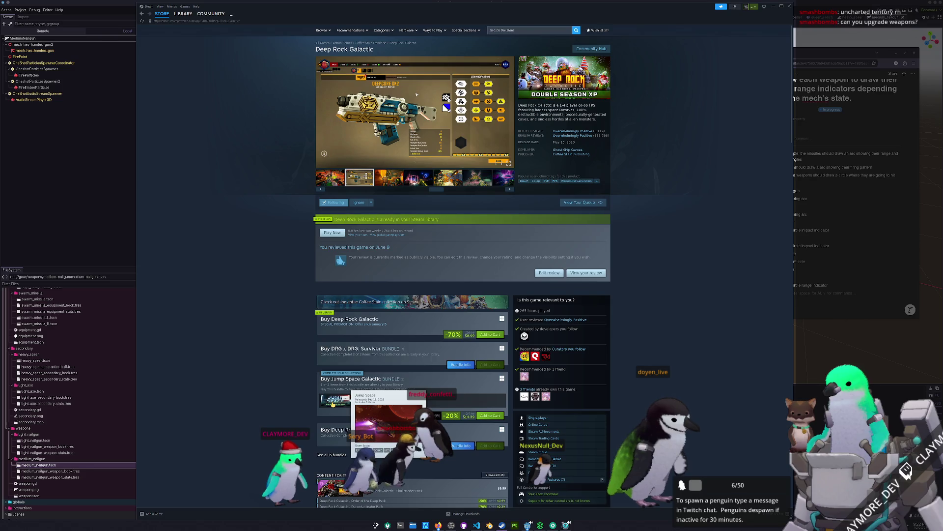
Step: Visit Jump Space, return to Deep Rock Galactic and scroll to its System Requirements
left_click(334, 400)
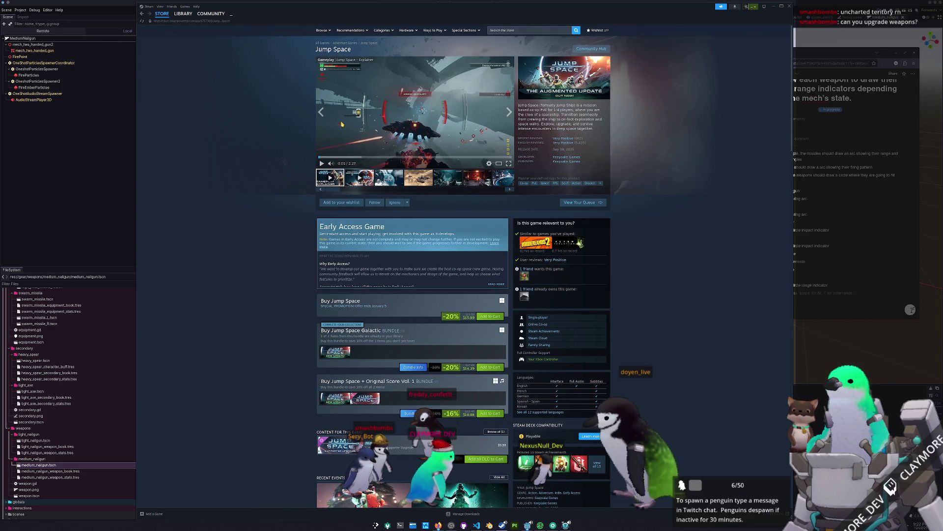
key("alt+Left")
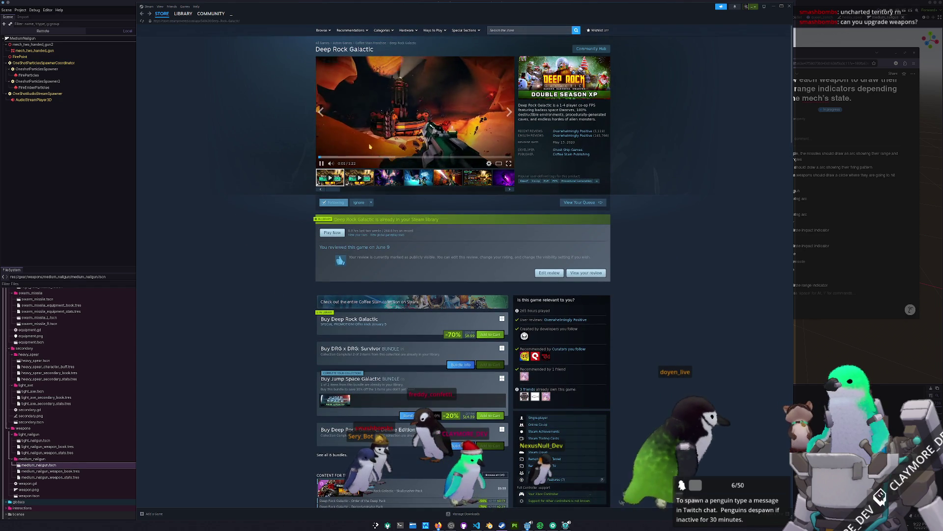
scroll(300, 298, "down", 4)
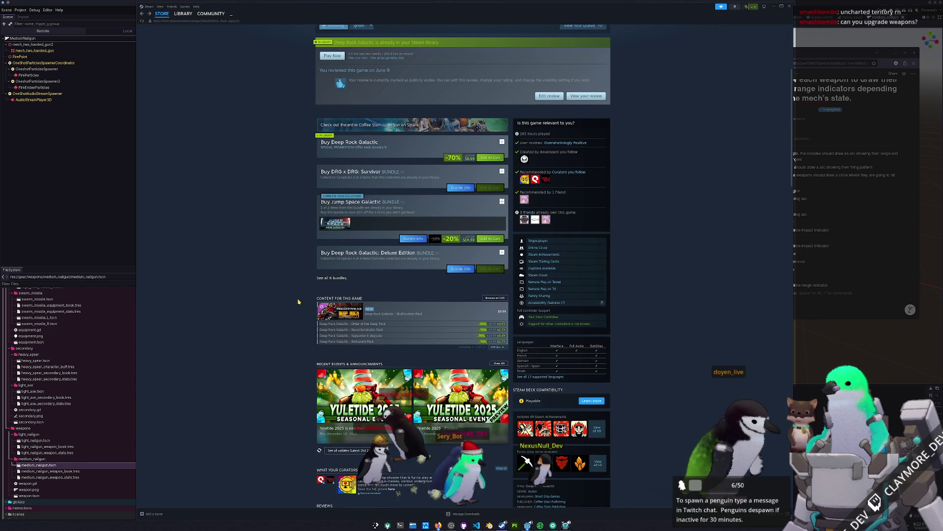
scroll(289, 306, "down", 15)
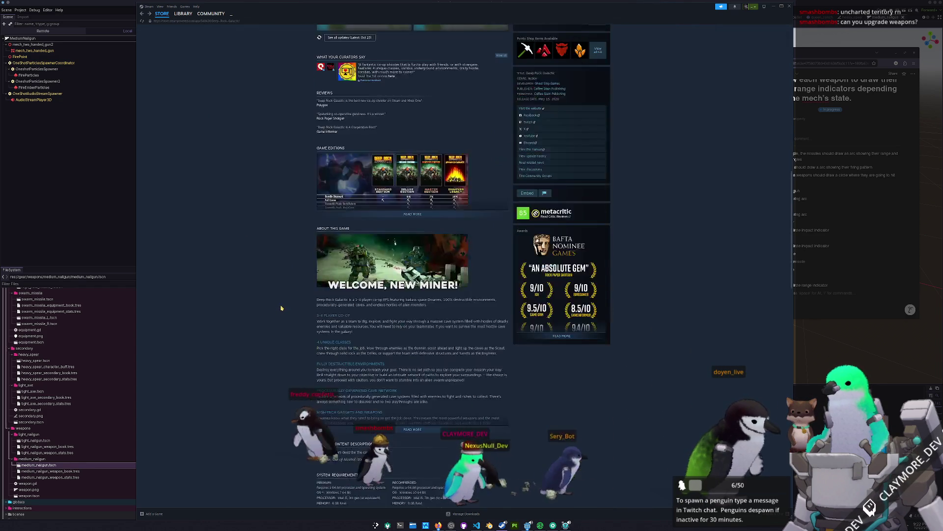
scroll(281, 307, "down", 1)
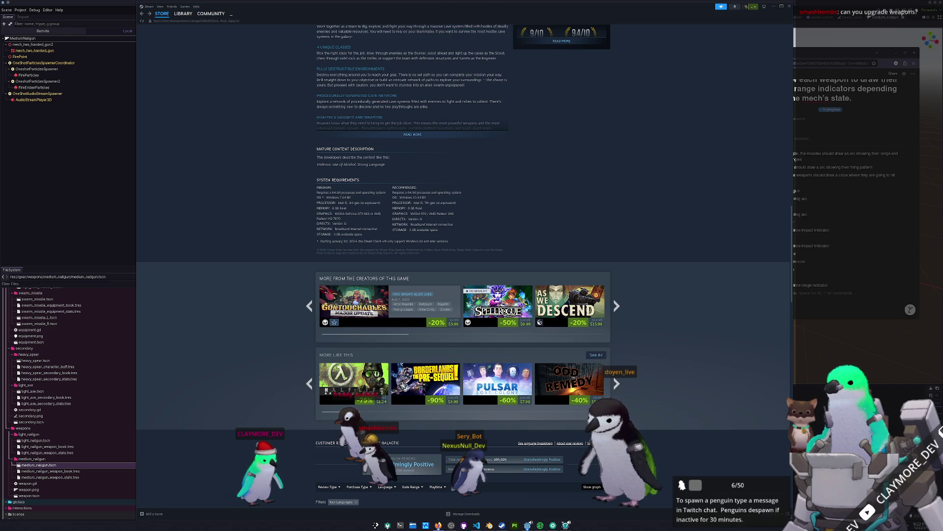
key("alt+Tab")
Step: Seek the Deep Rock Galactic video to 9:44, then 3:33, and drag its window off-screen right
left_click(720, 316)
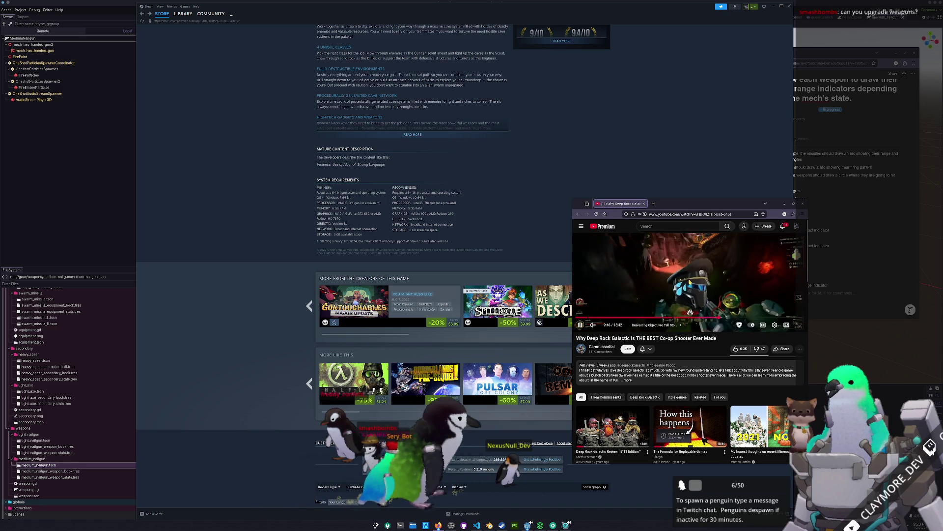
left_click(627, 317)
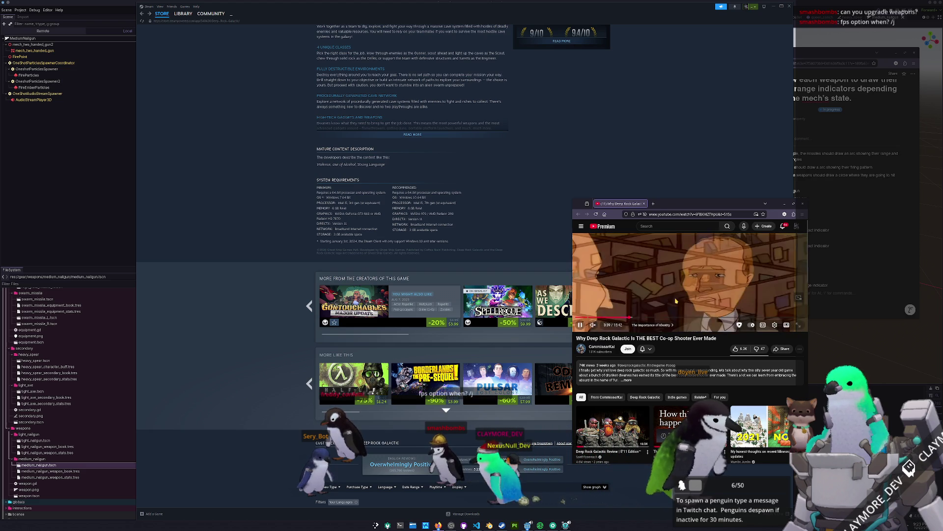
left_click_drag(619, 204, 942, 212)
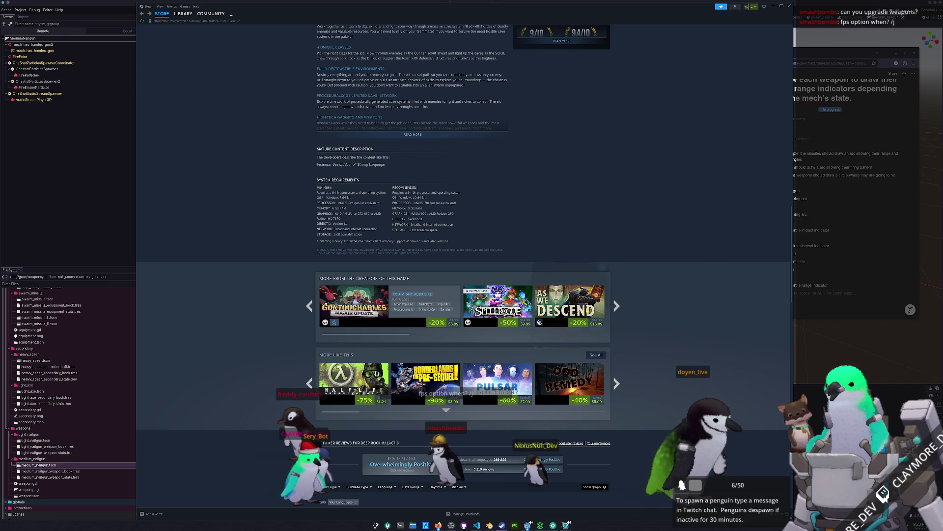
Step: Scroll the Deep Rock Galactic store page briefly, then switch from Steam back to Godot
mouse_move(587, 310)
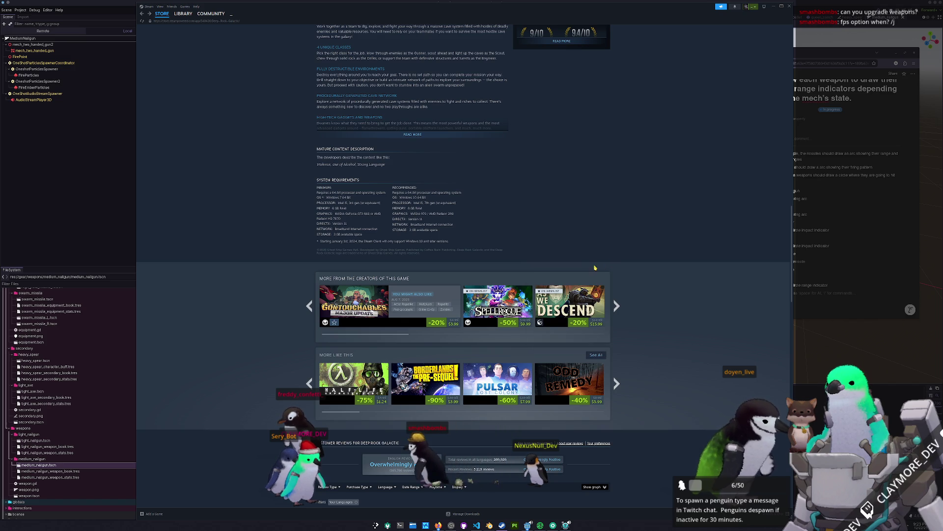
scroll(597, 263, "up", 5)
scroll(639, 251, "down", 5)
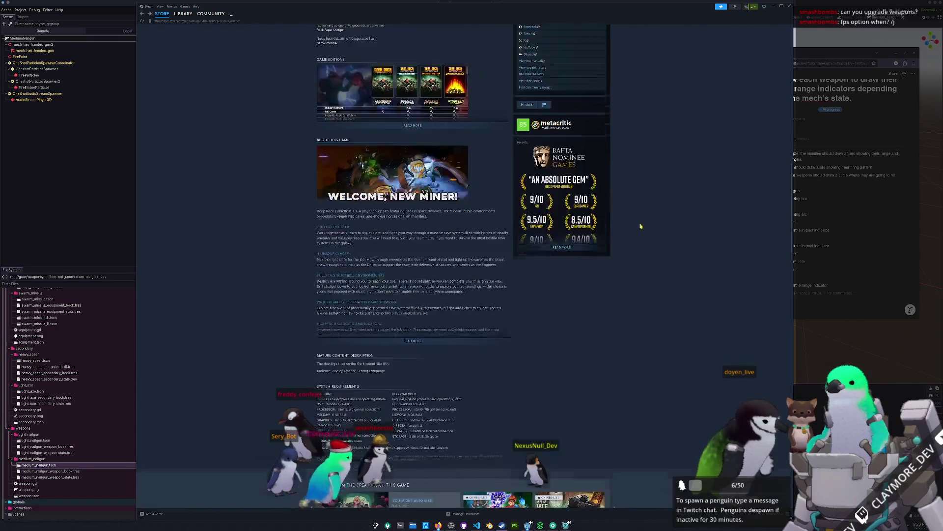
scroll(661, 244, "down", 1)
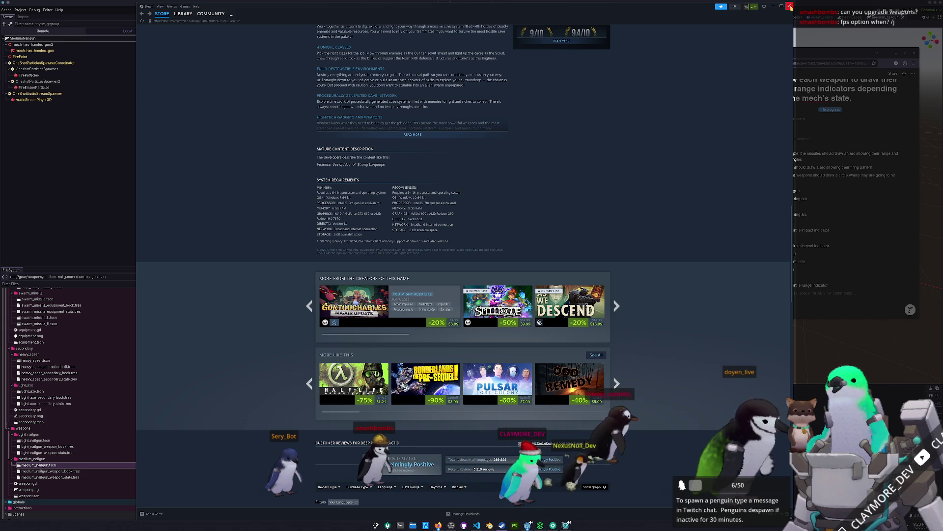
key("alt+Tab")
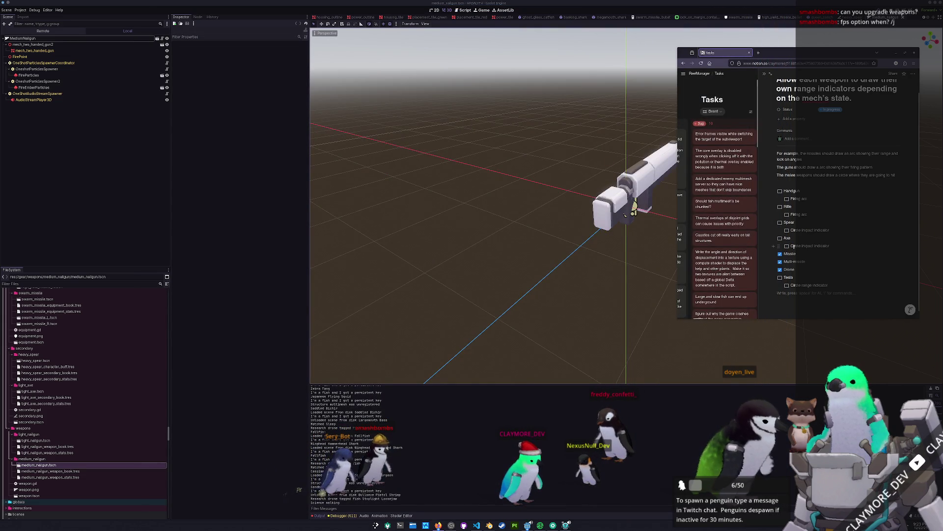
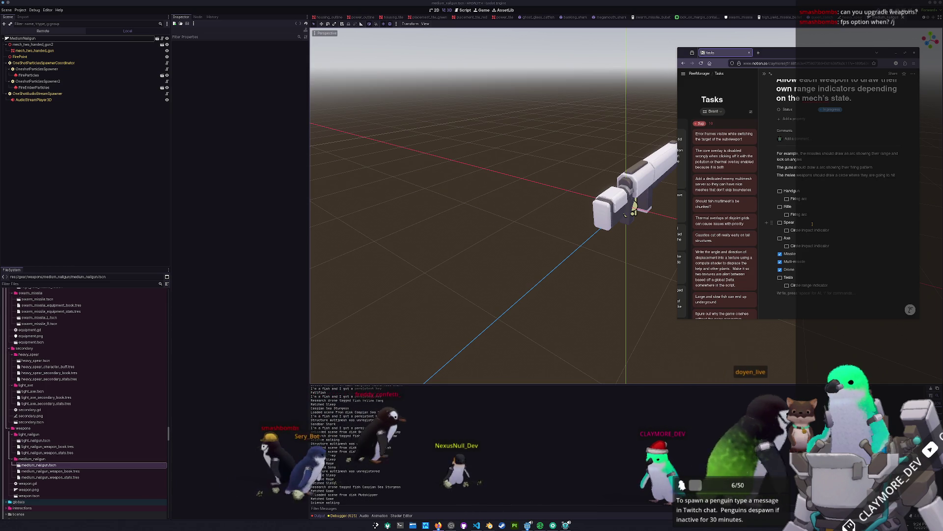
Step: Orbit the gun model to a side-on view and bring the VS Code window forward
mouse_move(624, 290)
left_mouse_down()
mouse_move(575, 295)
mouse_move(562, 281)
mouse_move(573, 265)
mouse_move(604, 275)
left_mouse_up()
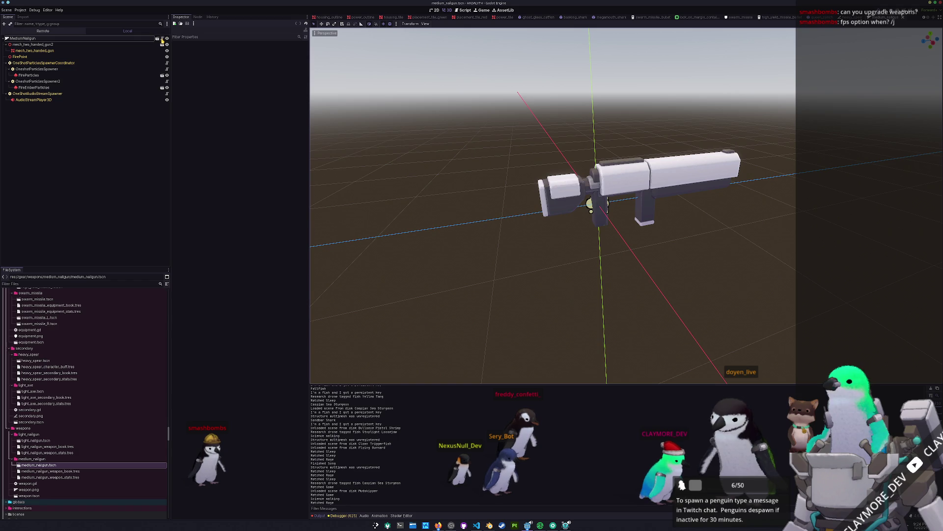
left_click(476, 525)
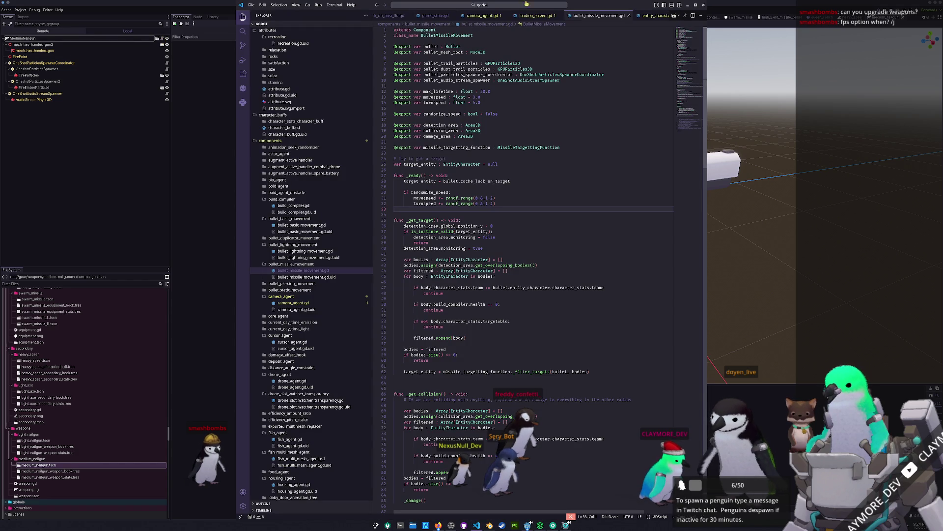
Step: Quick-open weapon_stats.gd in VS Code
left_click(528, 7)
type("weapon_sta")
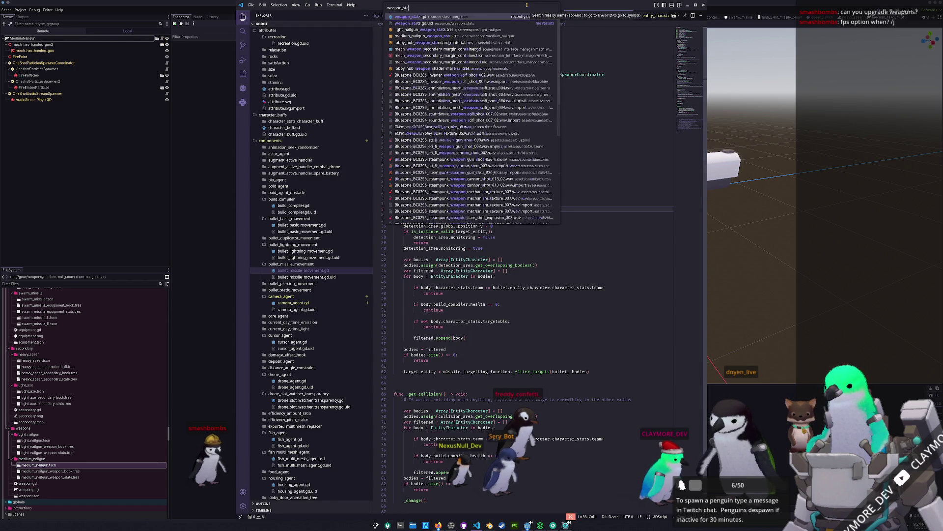
key("Return")
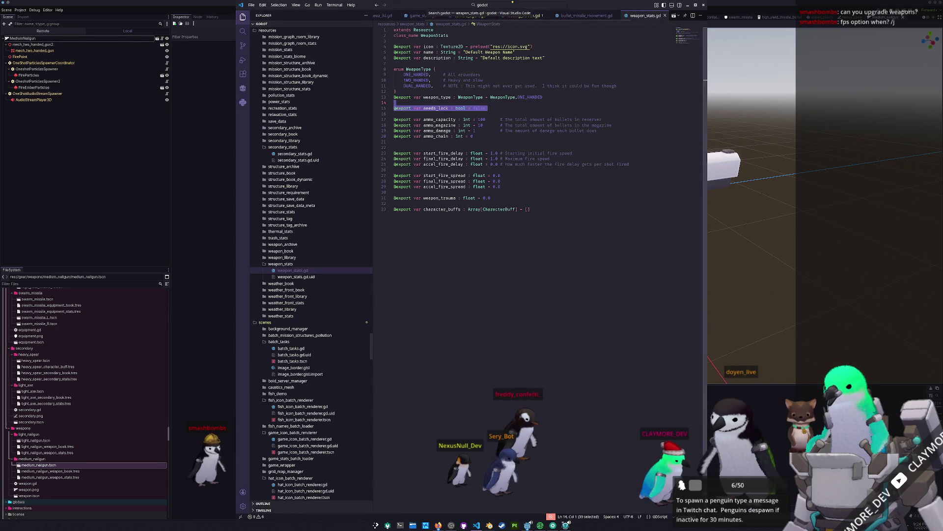
Step: Insert a new enum after the exports on line 7, named CrosshairType
left_click(438, 61)
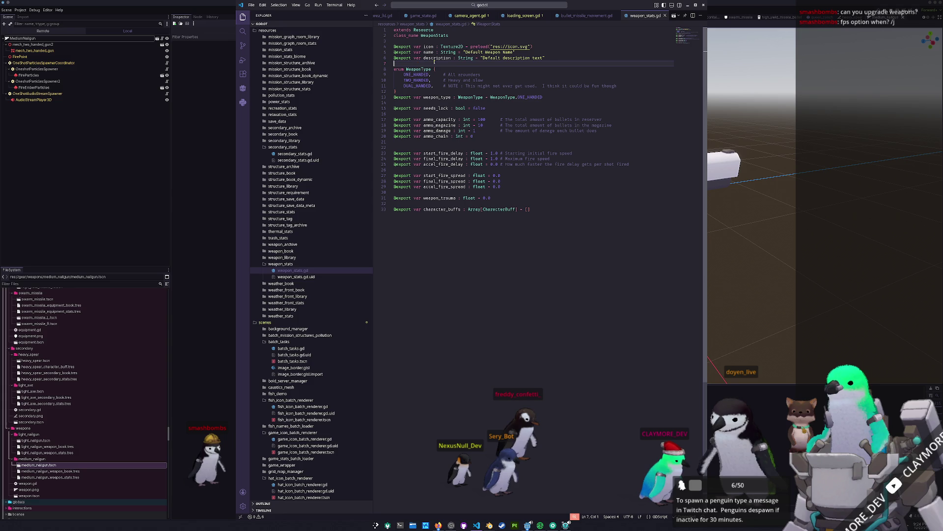
key("Return")
key("Return")
key("Up")
type("enum")
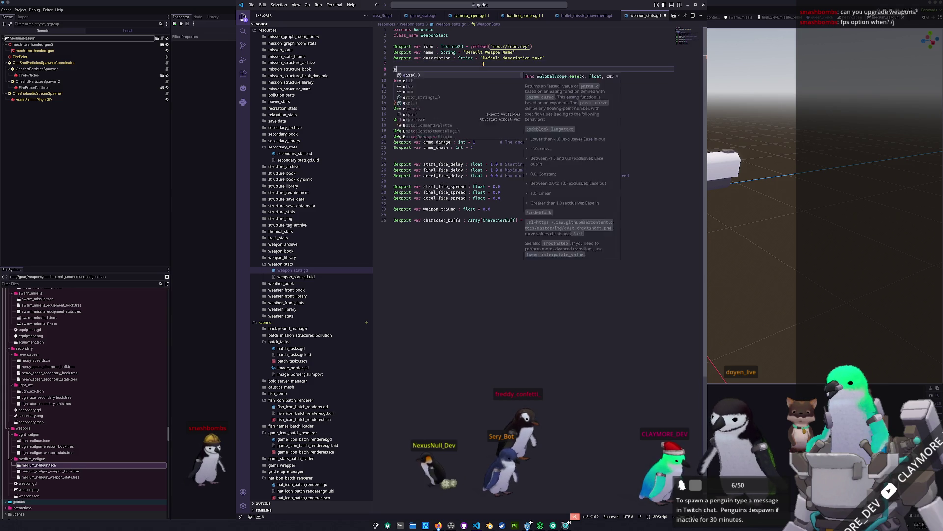
type(" Aiming")
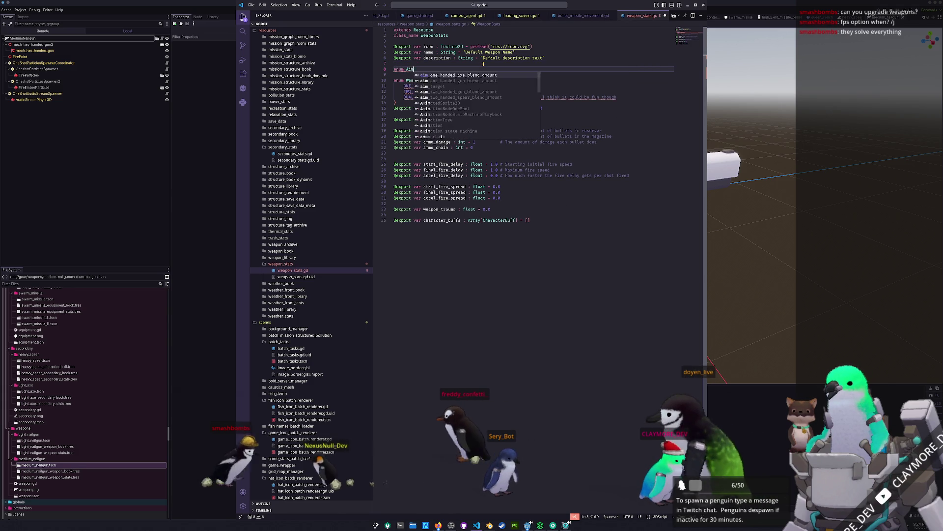
type("Type {")
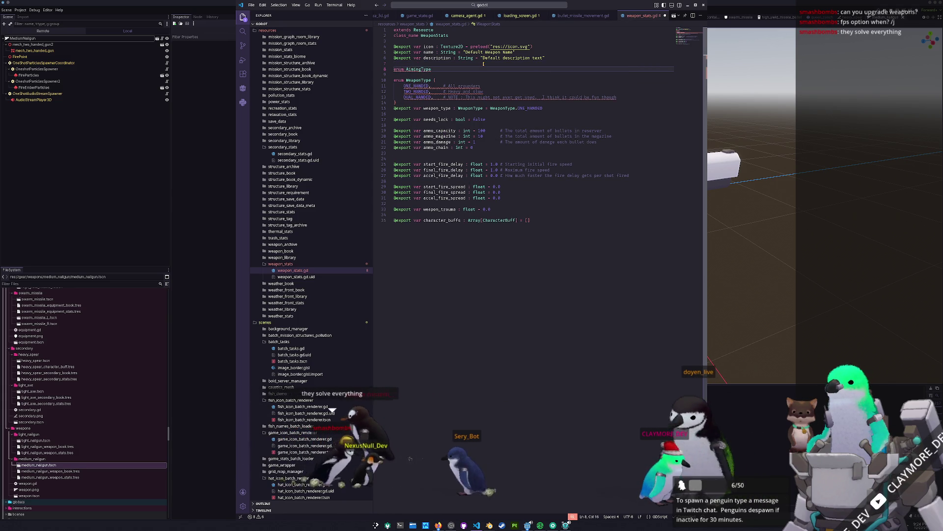
key("Return")
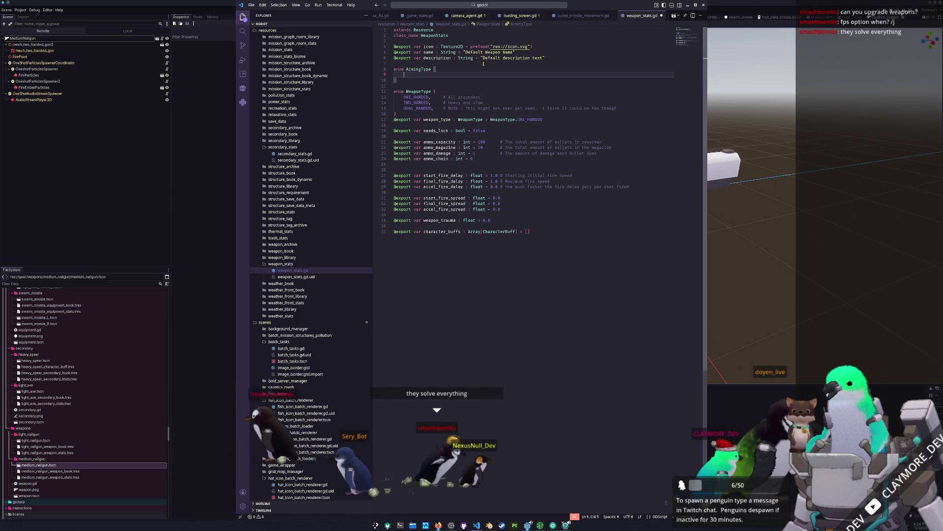
key("Up")
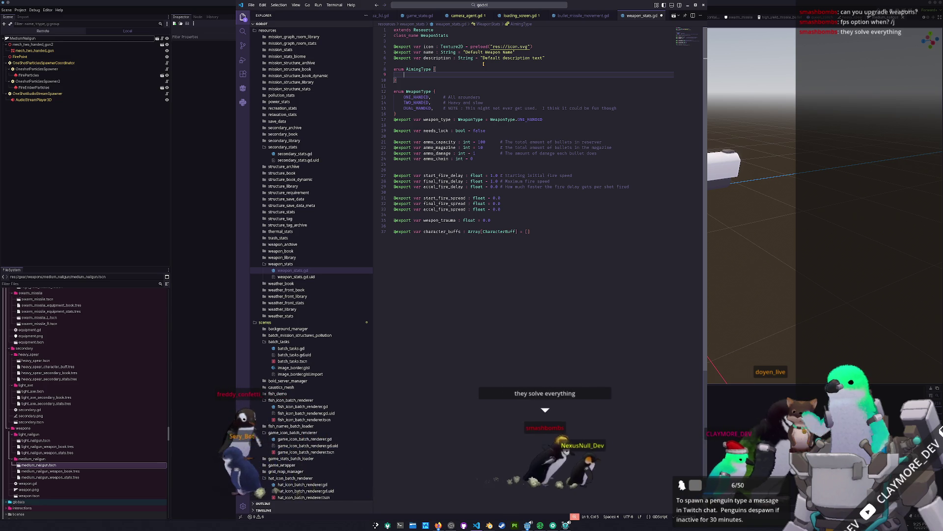
key("Right")
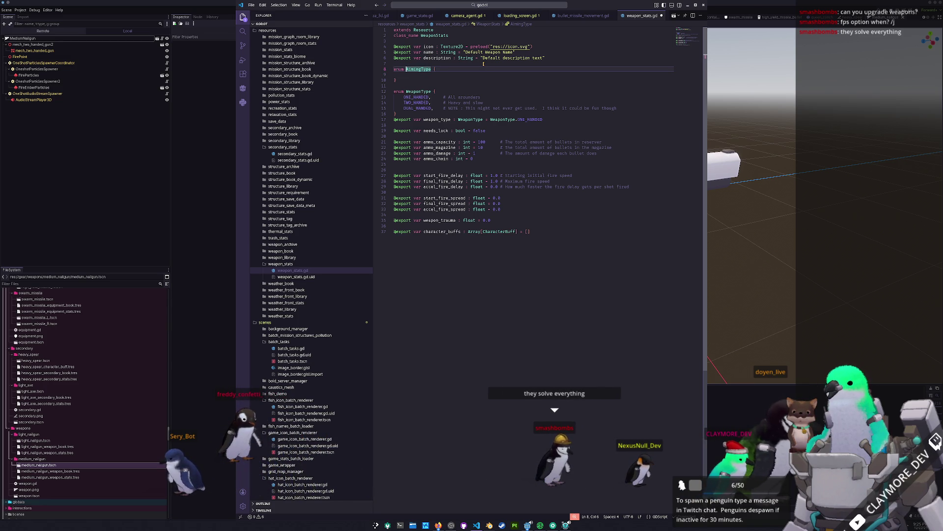
key("Right")
key("Right")
key("Right")
key("ctrl+shift+Left")
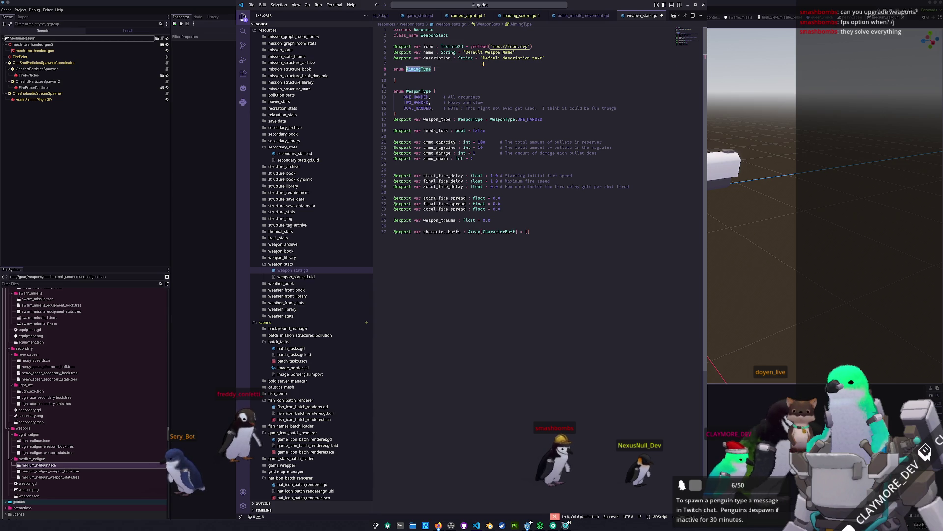
type("Indica")
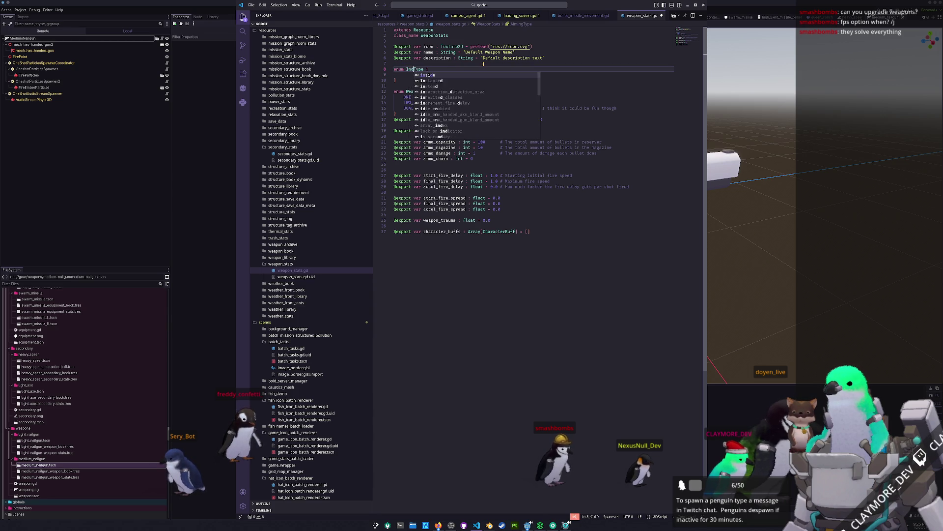
type("tor")
key("ctrl+shift+Left")
type("Crosshair")
key("Down")
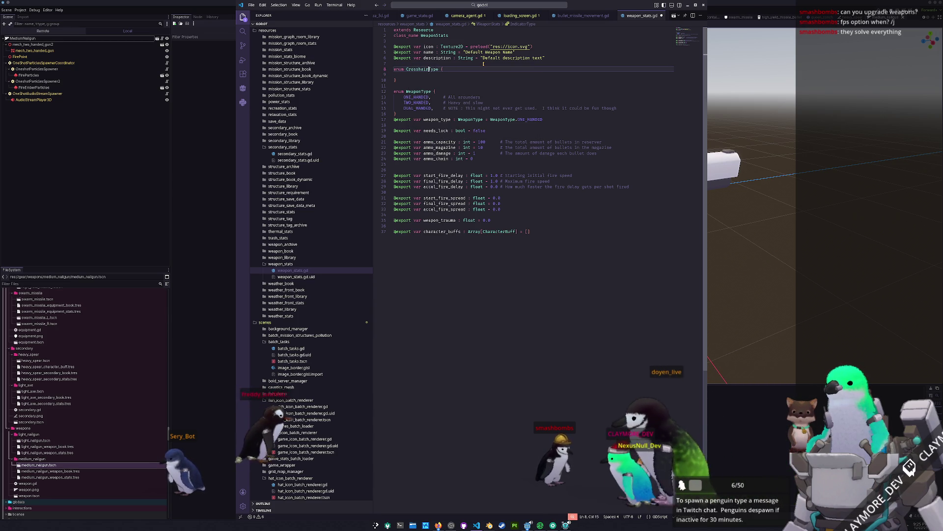
Step: Fill the CrosshairType enum with LINE = 0 and ARC = 1, with a blank line below
key("Tab")
type("RAYCAST")
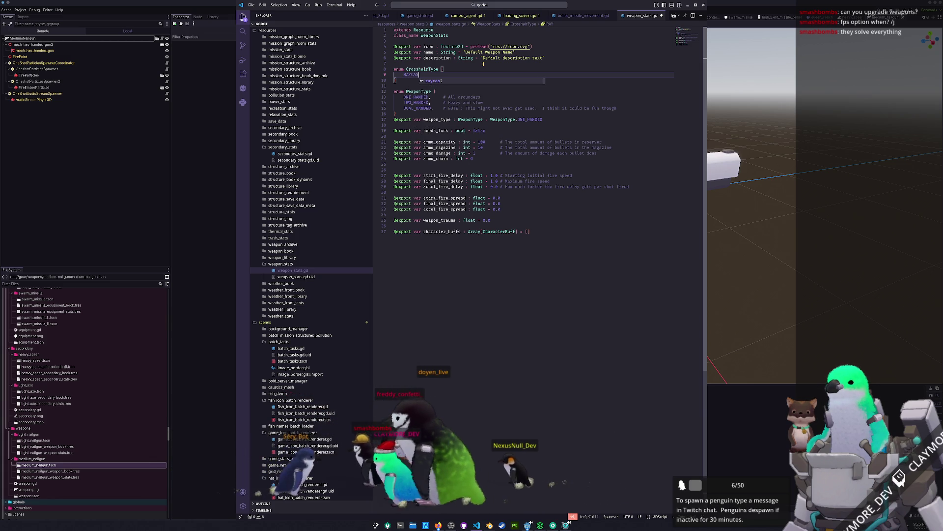
key("ctrl+BackSpace")
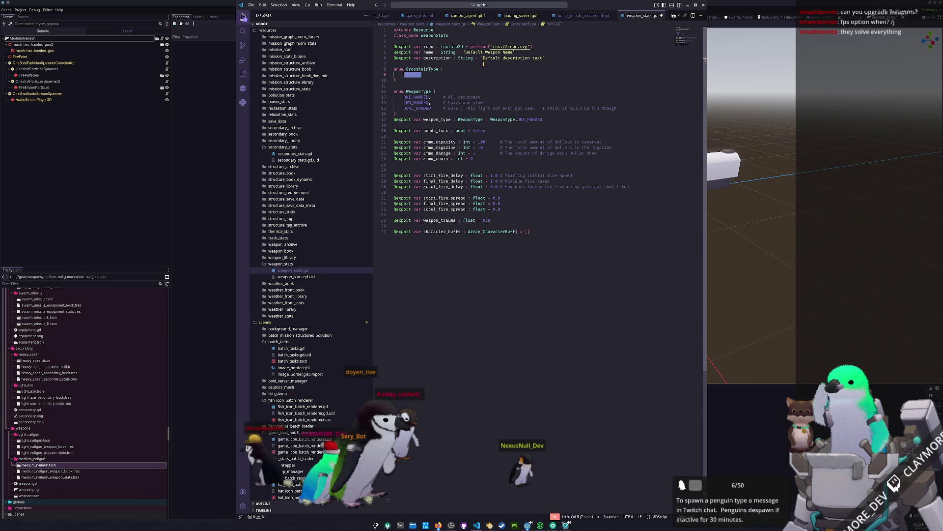
type("LINE")
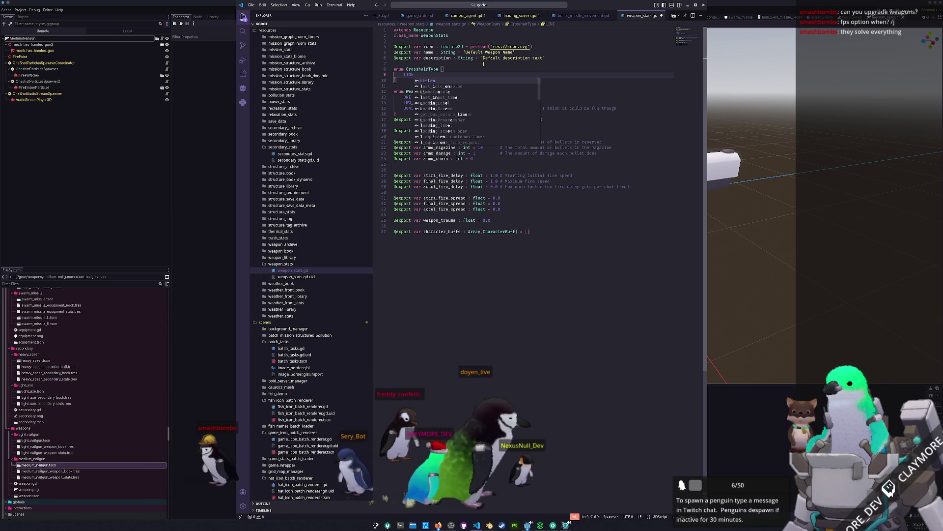
type(" = 0")
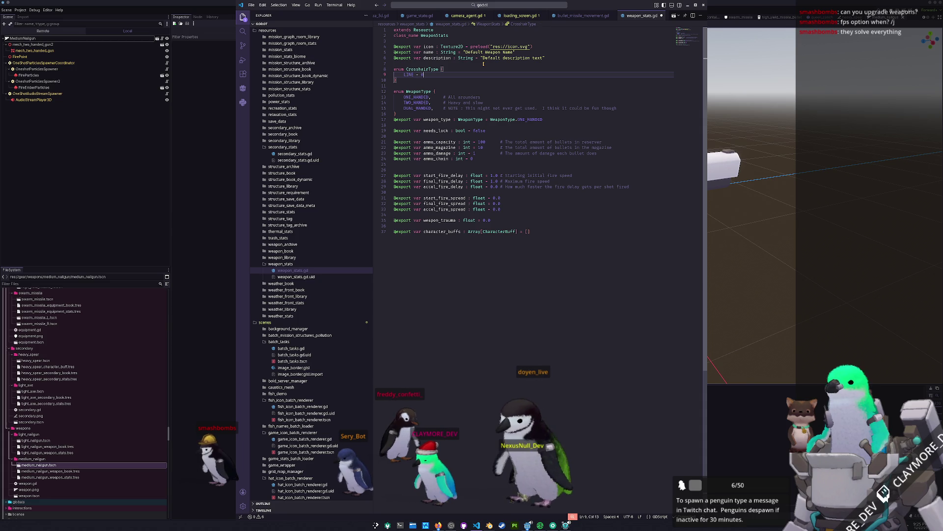
type(",")
key("Return")
type("ARC")
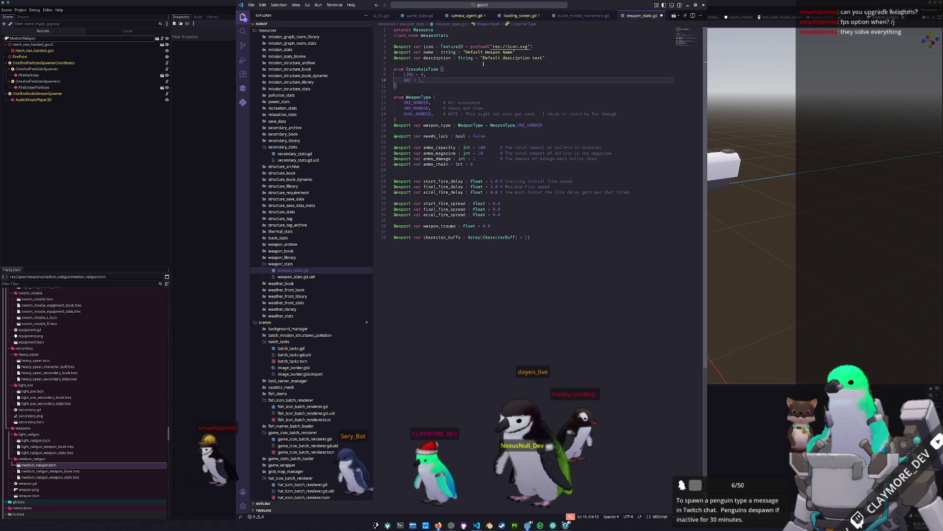
key("Tab")
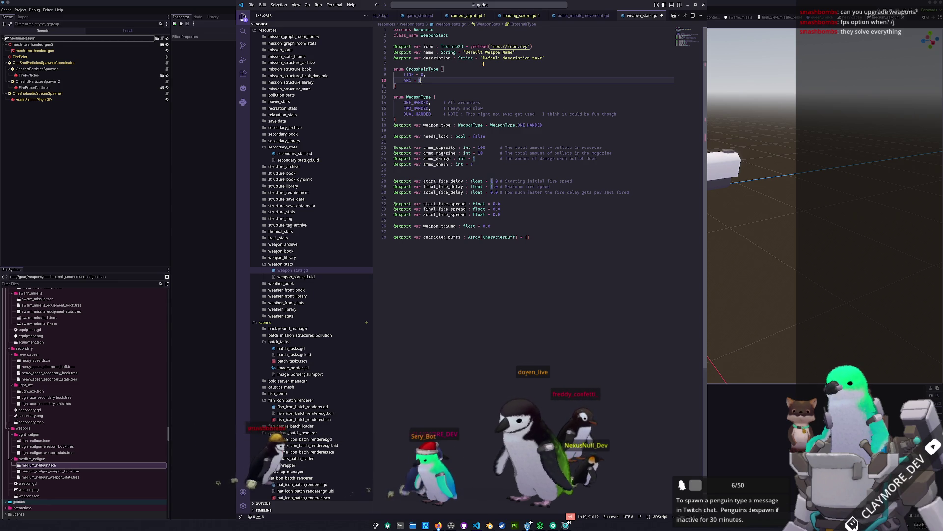
key("Up")
key("Left")
key("Left")
key("Left")
key("Down")
key("Return")
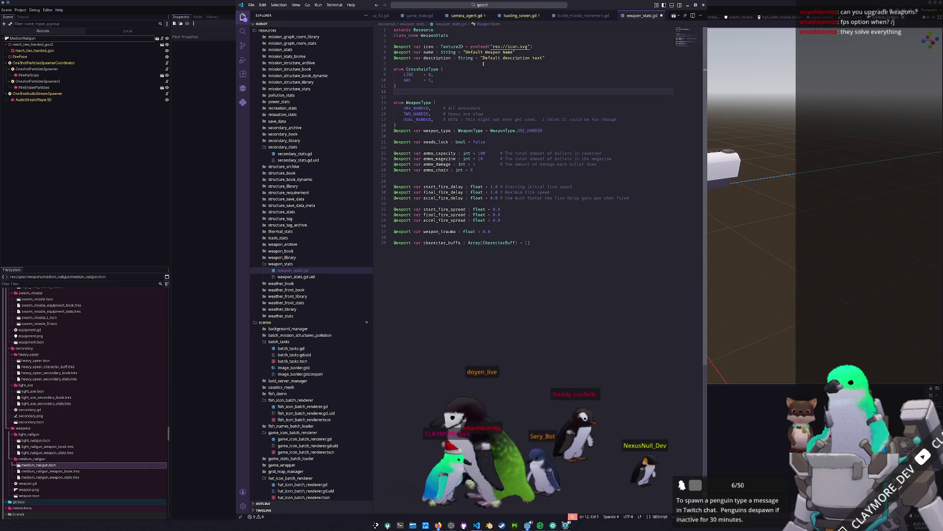
Step: Add export var crosshair_type : CrosshairType defaulting to CrosshairType.LINE
type("export var we")
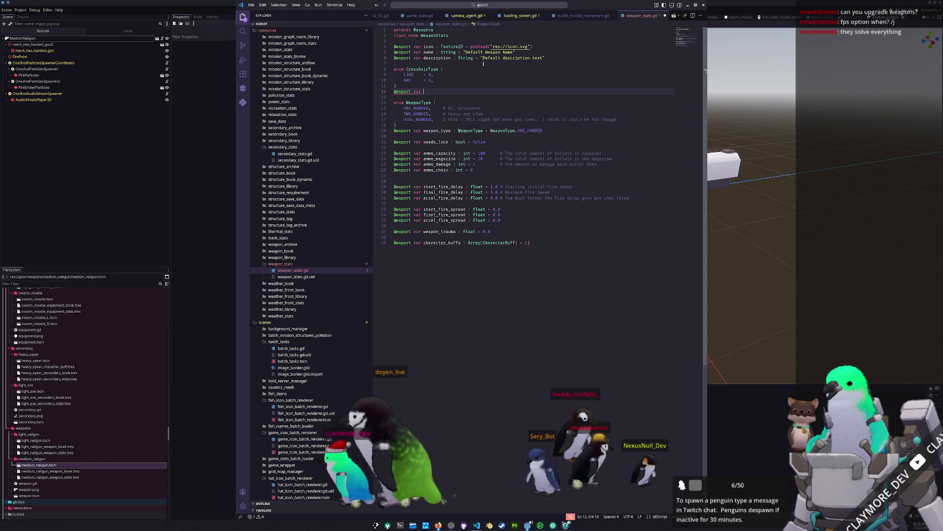
key("BackSpace")
key("BackSpace")
type("crosshair_type : ")
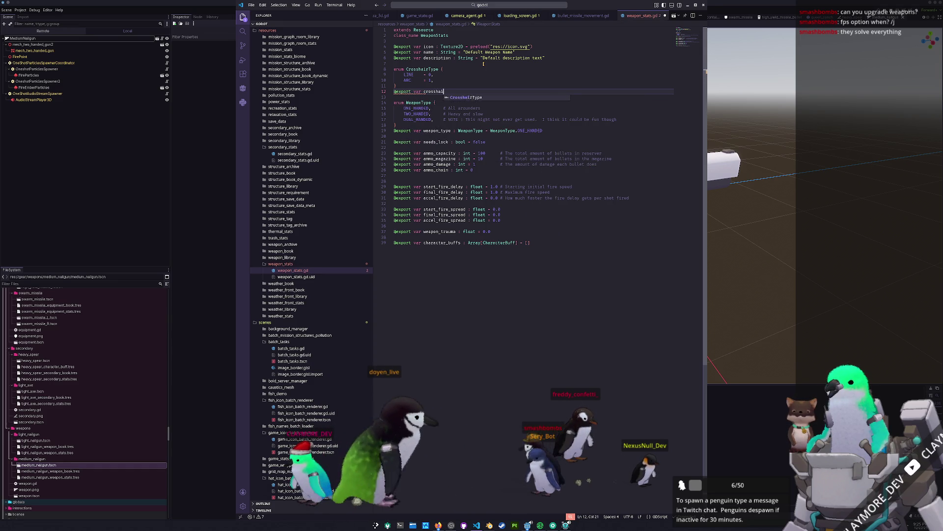
type("CrosshairType = C")
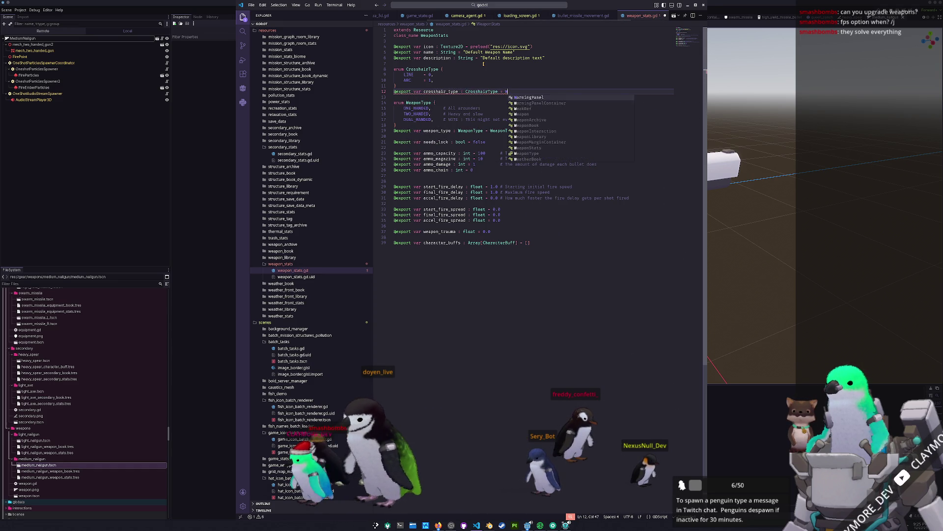
type("rosshairType.")
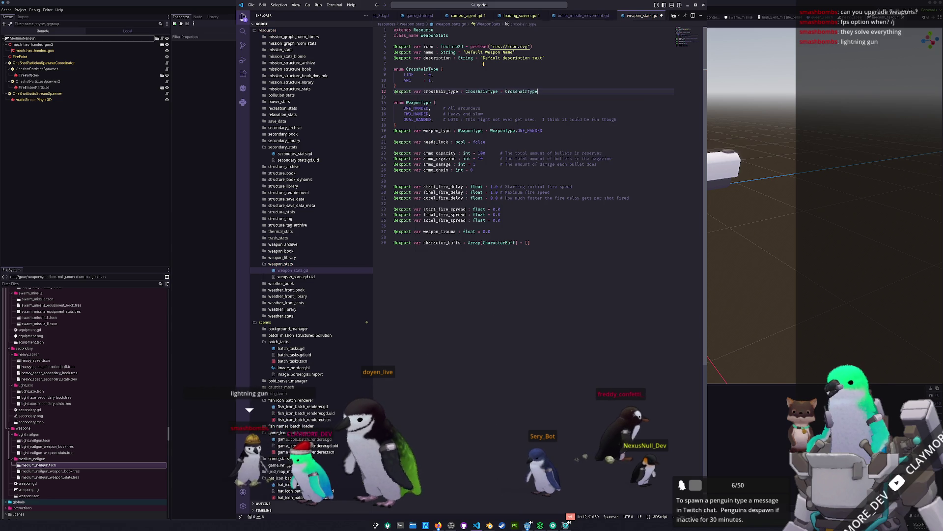
type("LINE")
key("Escape")
key("Down")
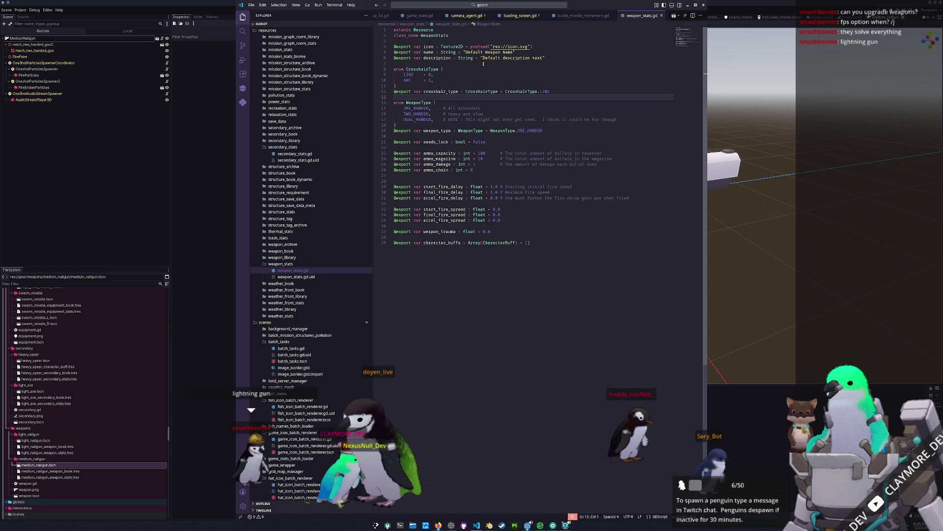
key("Return")
Step: Go over the CrosshairType enum's LINE and ARC entries
key("Up")
key("Up")
key("Up")
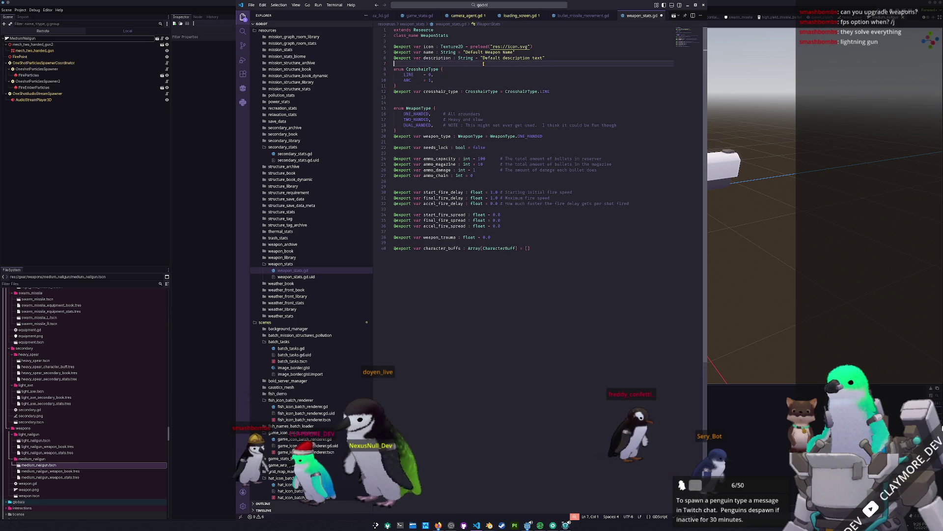
key("Down")
key("shift+Down")
key("shift+Down")
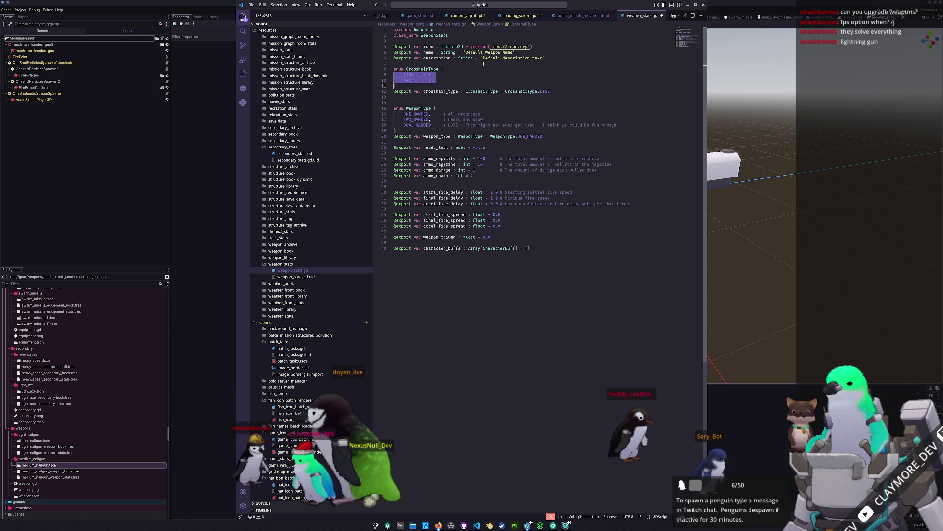
key("Left")
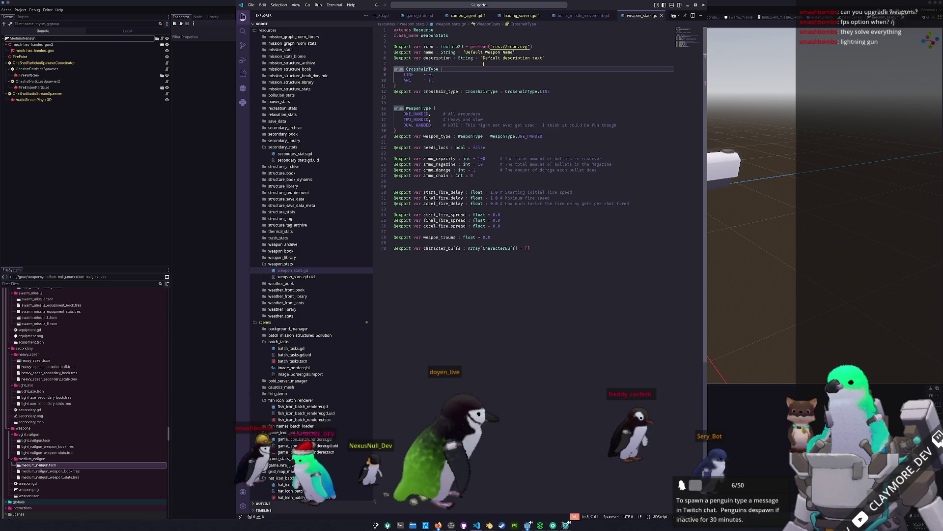
key("Down")
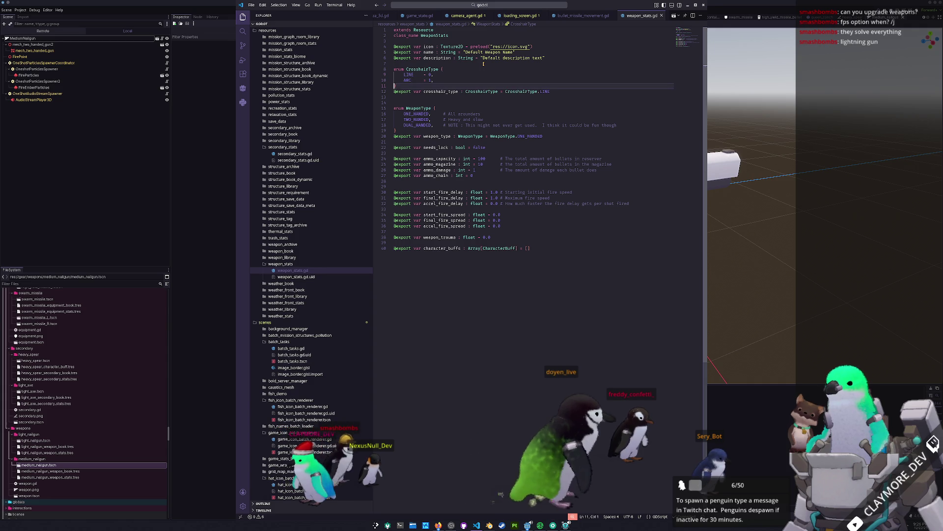
key("shift+Down")
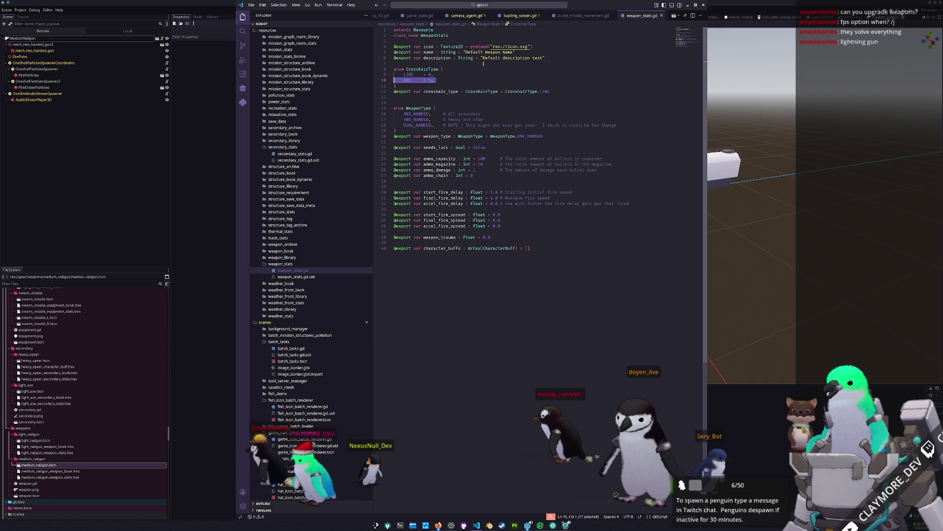
key("Down")
key("Down")
key("Down")
key("Down")
key("Down")
key("Down")
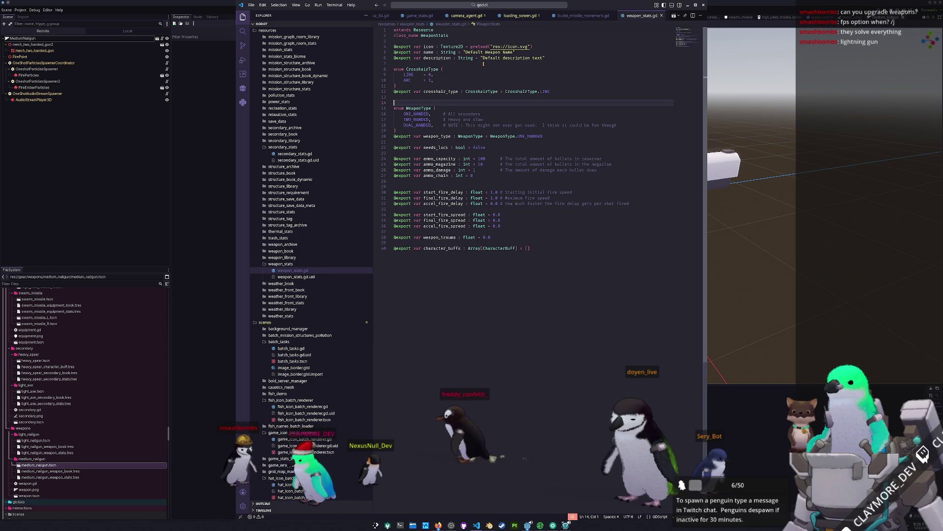
Step: Add a blank line below the WeaponType enum, then switch back to Godot
key("Return")
key("Up")
key("Up")
key("Up")
key("End")
key("ctrl+shift+Left")
key("ctrl+shift+Left")
key("ctrl+shift+Left")
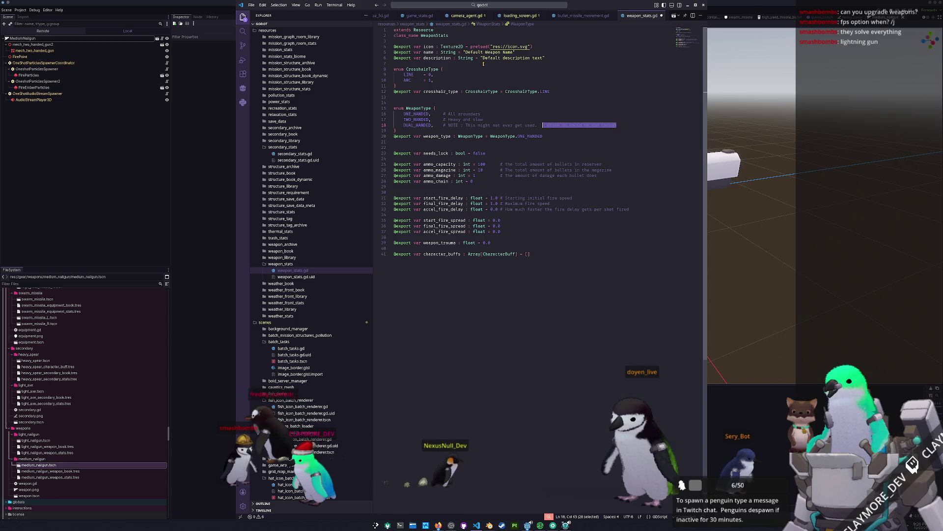
key("End")
key("ctrl+shift+Left")
key("ctrl+shift+Left")
key("ctrl+shift+Left")
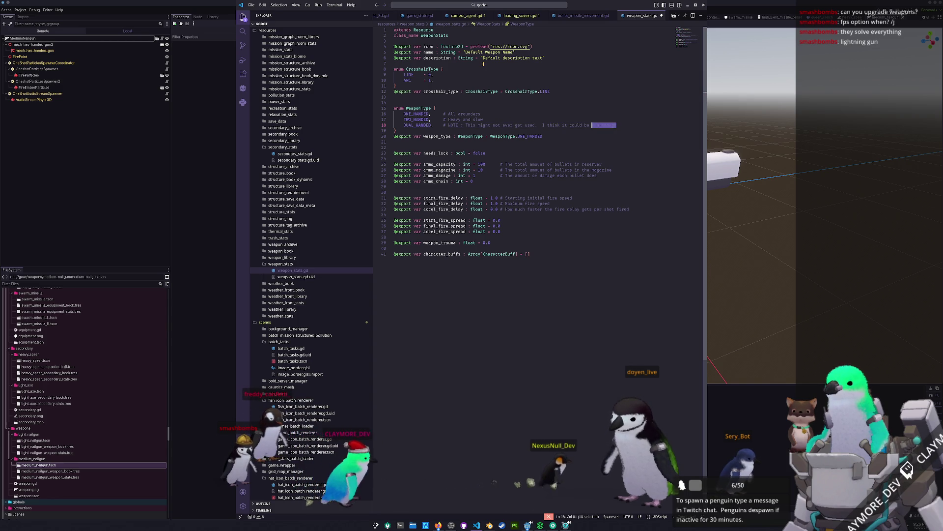
key("Up")
key("Up")
key("Up")
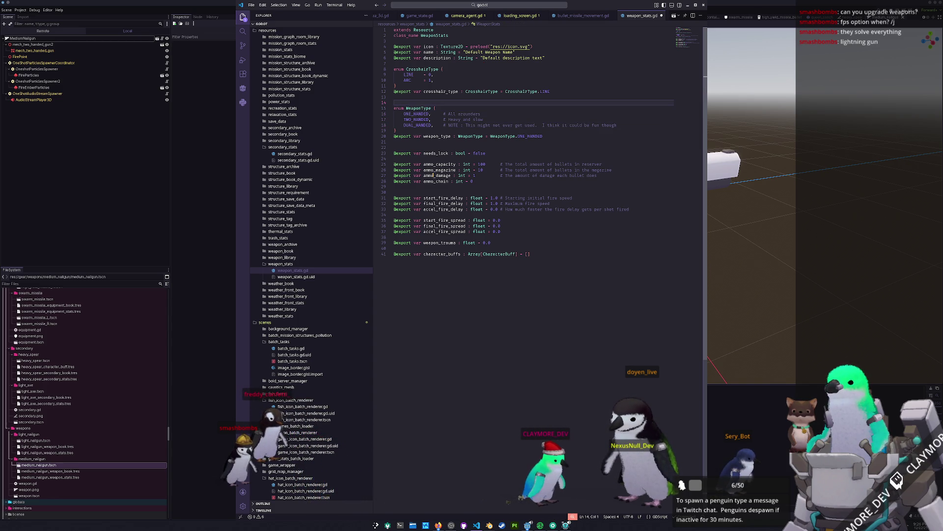
left_click(430, 249)
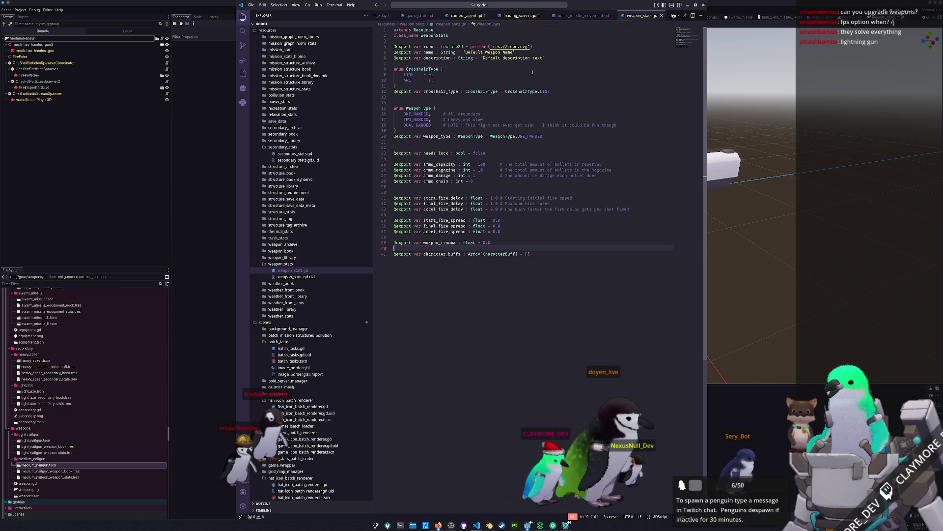
key("alt+Tab")
key("ctrl+s")
Step: Open mech.tscn and browse its MechArmature and state-machine nodes in the Scene dock
key("shift+alt+o")
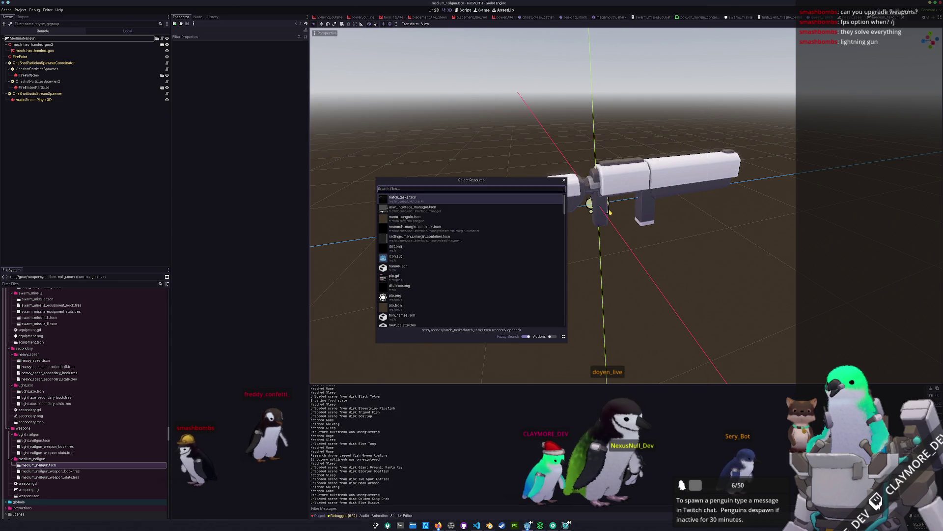
type("mech.tscn")
key("Return")
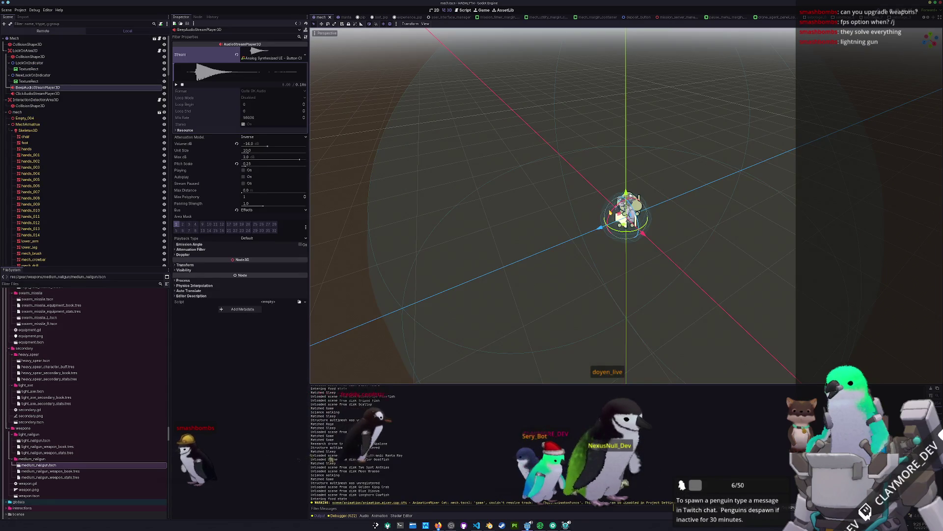
scroll(544, 276, "up", 8)
scroll(495, 178, "down", 5)
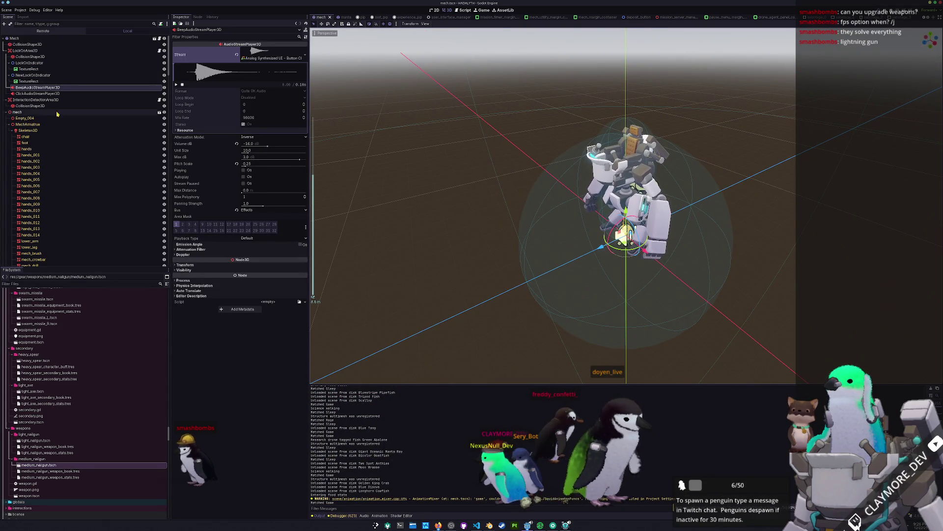
left_click(28, 125)
scroll(44, 147, "down", 5)
scroll(42, 165, "down", 15)
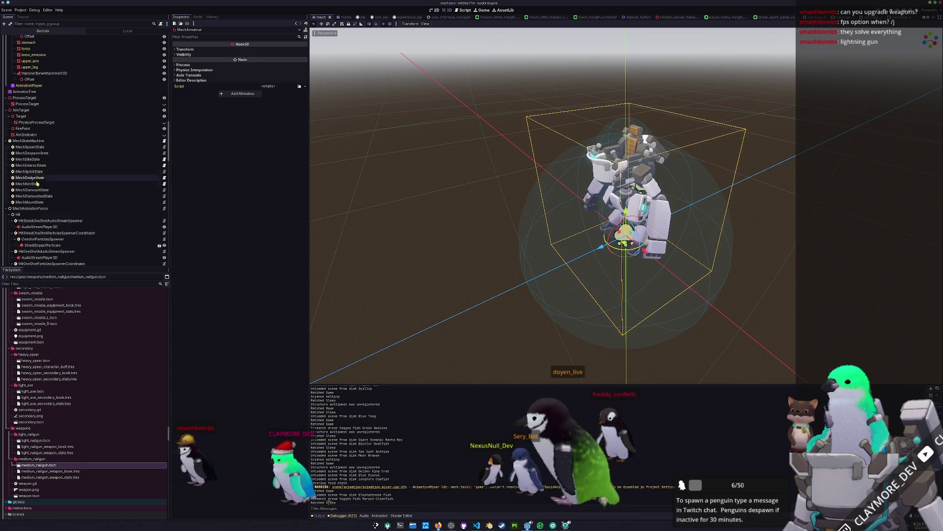
scroll(37, 187, "down", 20)
Step: Switch to the running HADALYTH game, deploy on the mission, and fire the nailgun
scroll(35, 196, "up", 10)
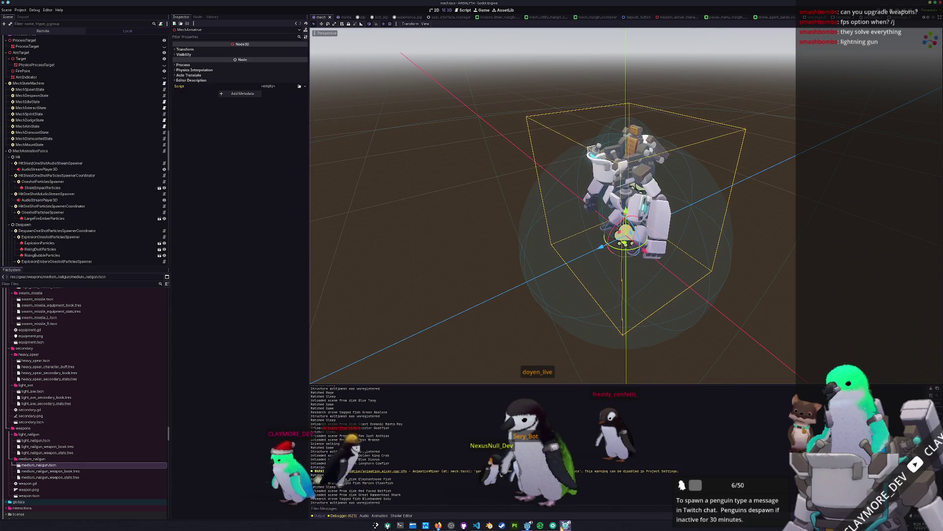
left_click(565, 525)
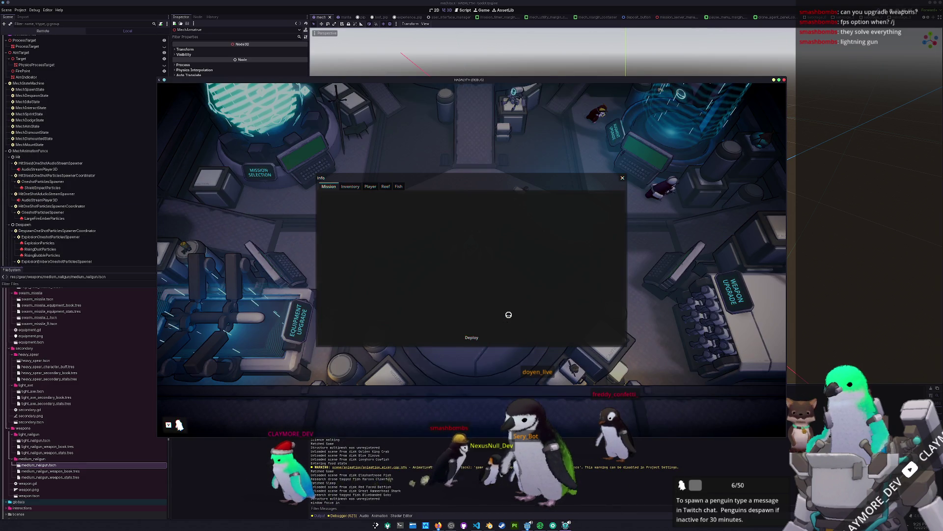
left_click(471, 337)
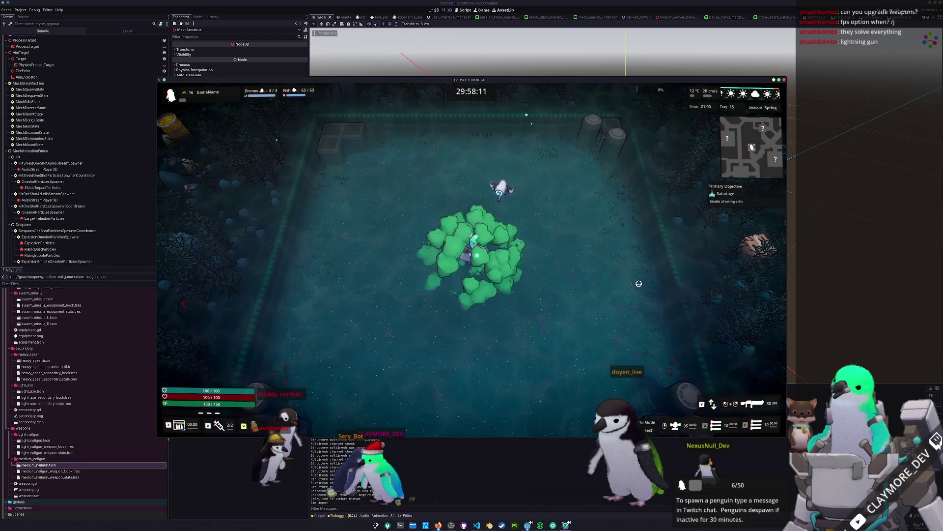
left_click(669, 265)
Step: Strafe the mech right and left while firing nailgun bursts at targets
left_click(663, 263)
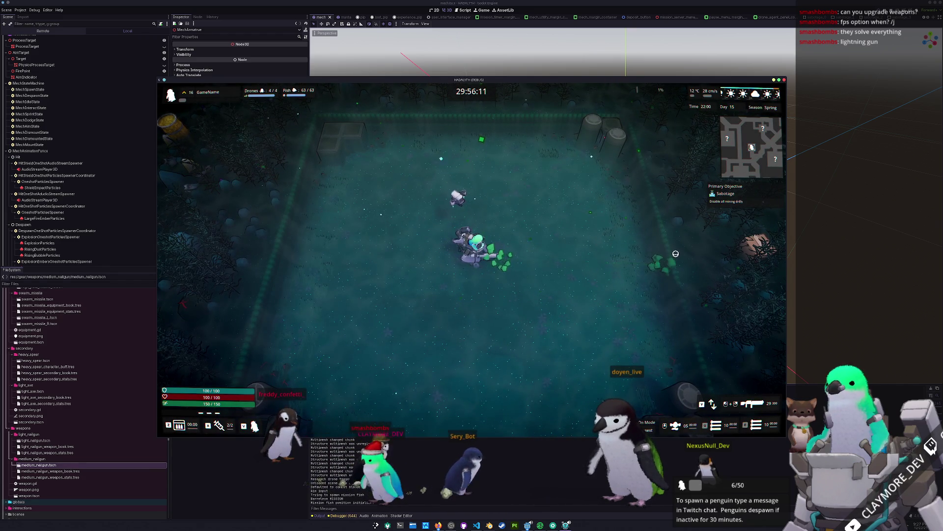
key("d")
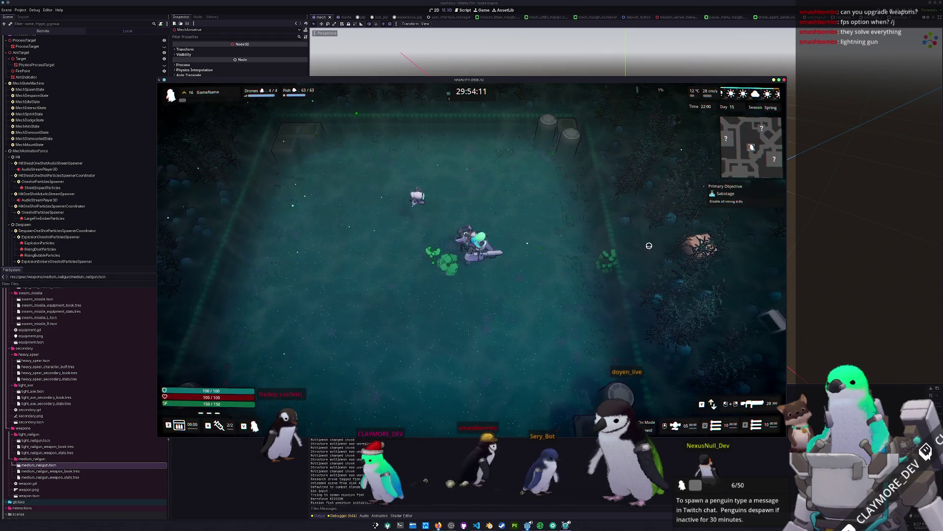
left_click(645, 246)
key("d")
left_click(629, 248)
left_click(585, 255)
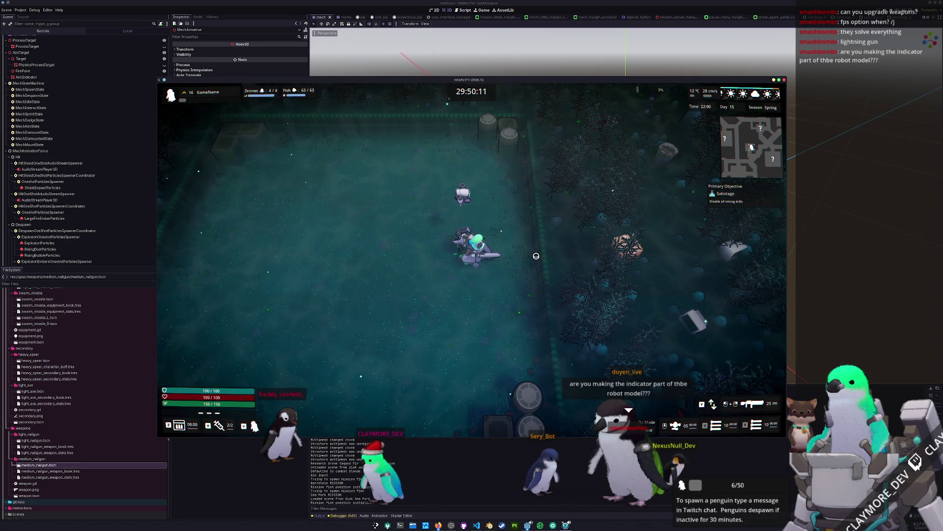
left_click(536, 247)
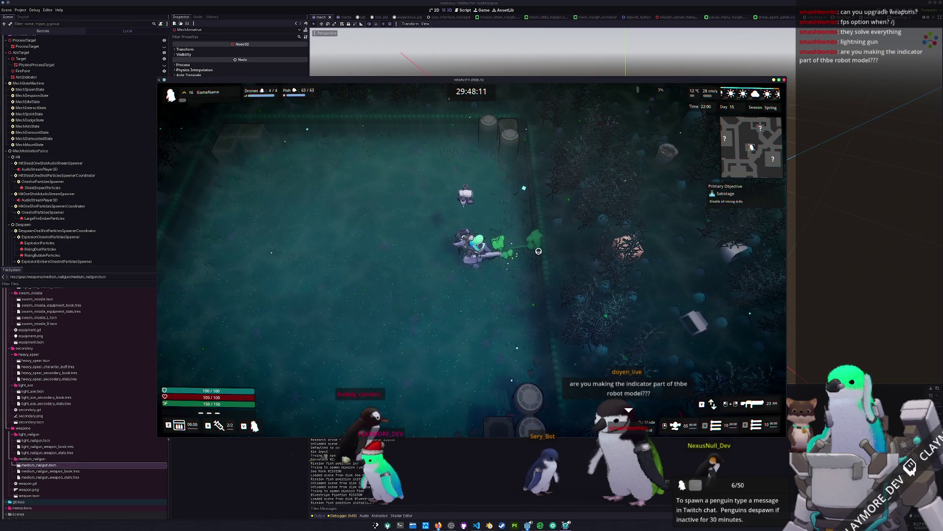
left_click(539, 250)
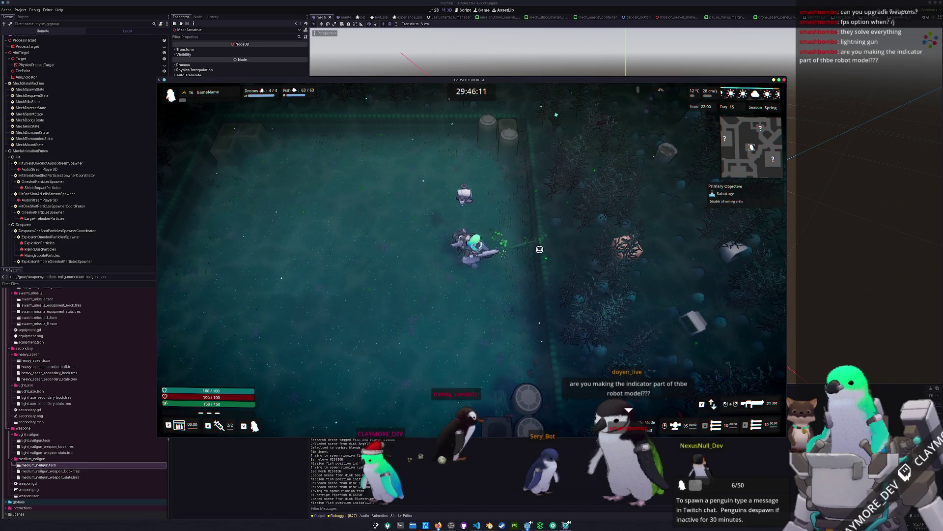
left_click(539, 249)
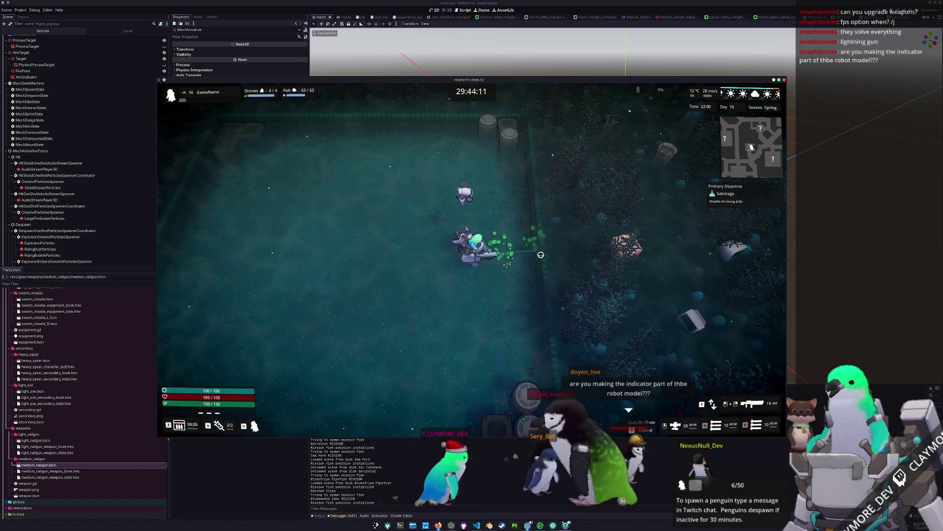
key("d")
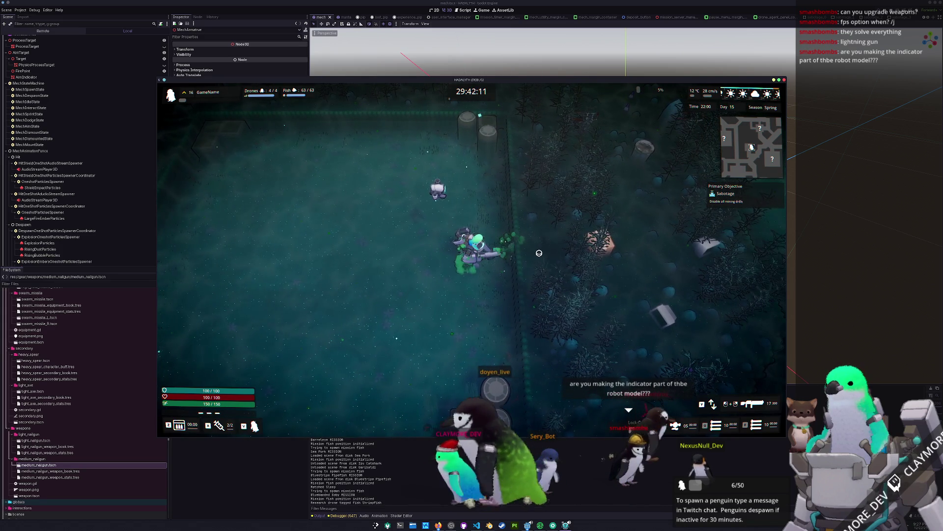
key("a")
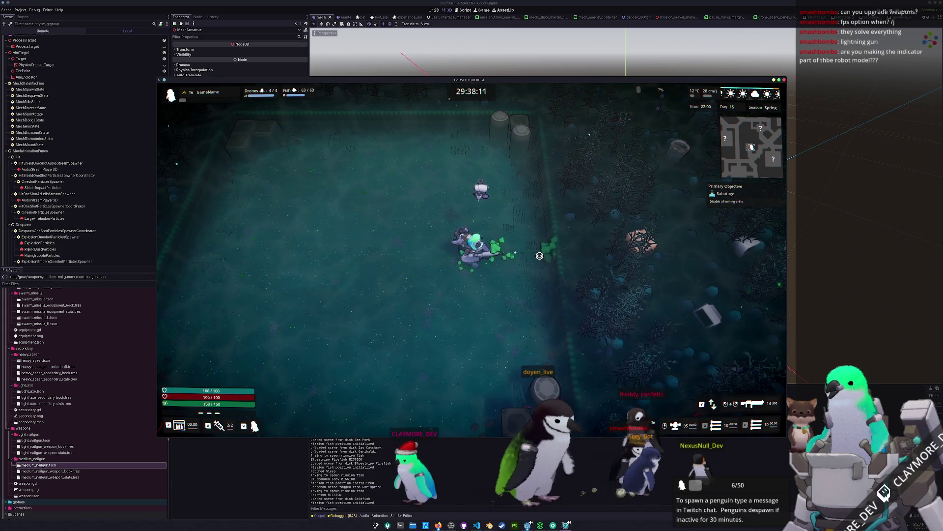
key("a")
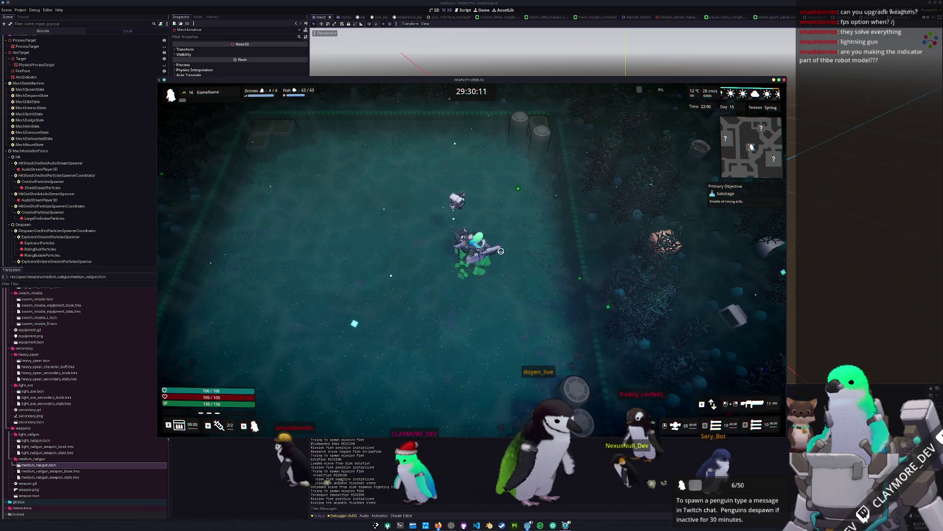
Step: Dodge out of the mortar ring while firing the nailgun, then close the game
left_click(541, 288)
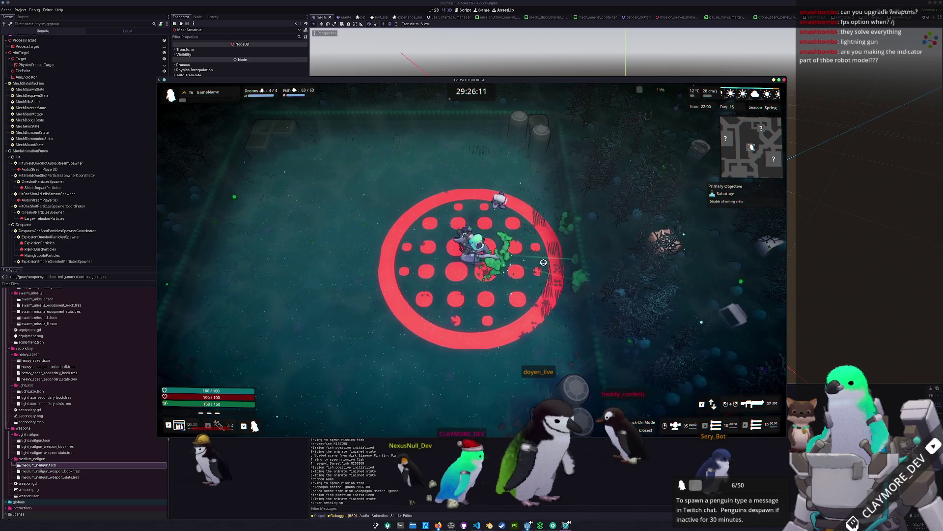
key("a")
key("space")
left_click(635, 258)
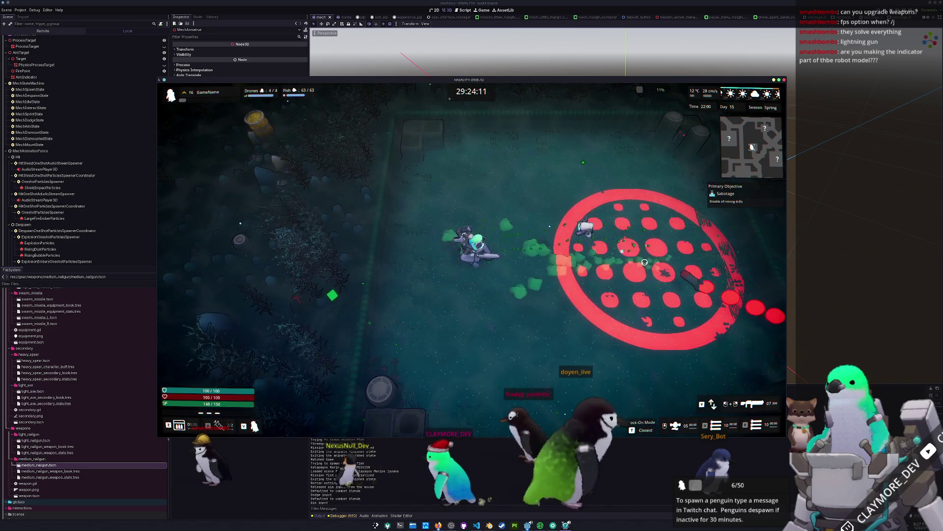
left_click(640, 260)
left_click(915, 220)
key("F8")
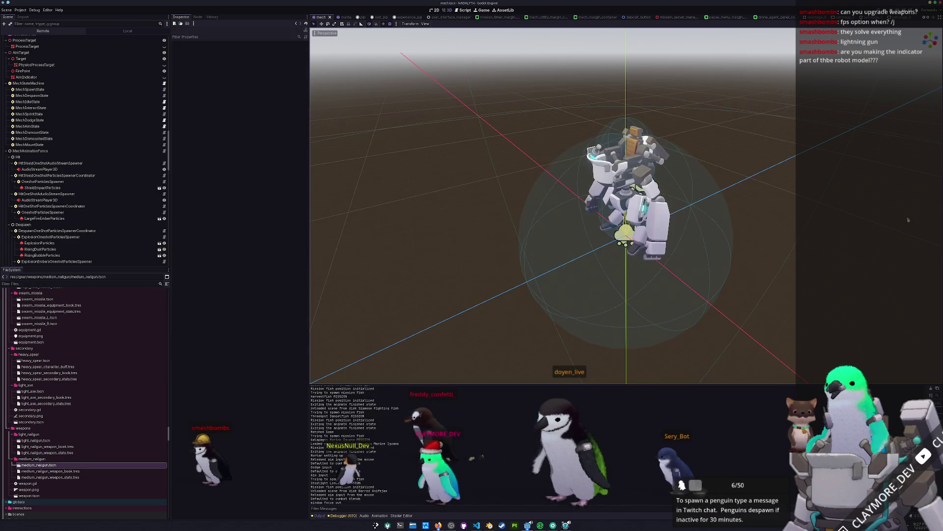
Step: Search the quick-open list for 'medium' and open medium_nailgun.tscn
key("alt+shift+o")
type("two_")
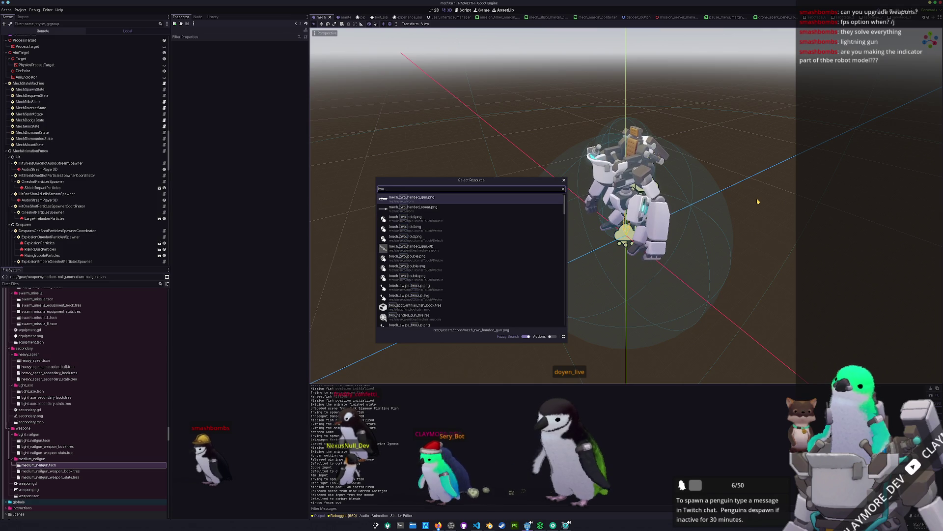
key("BackSpace")
key("BackSpace")
key("BackSpace")
type("heavy_")
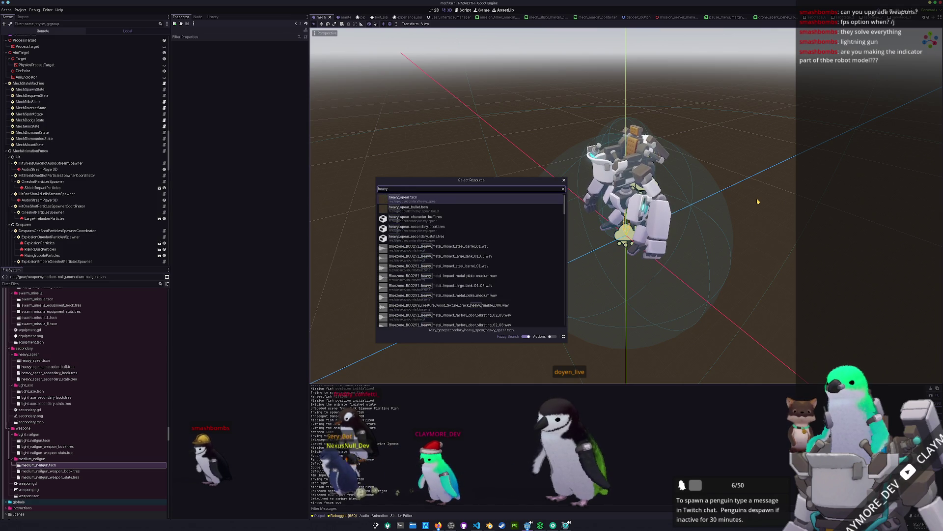
type("nail")
key("BackSpace")
key("BackSpace")
key("BackSpace")
type("medium")
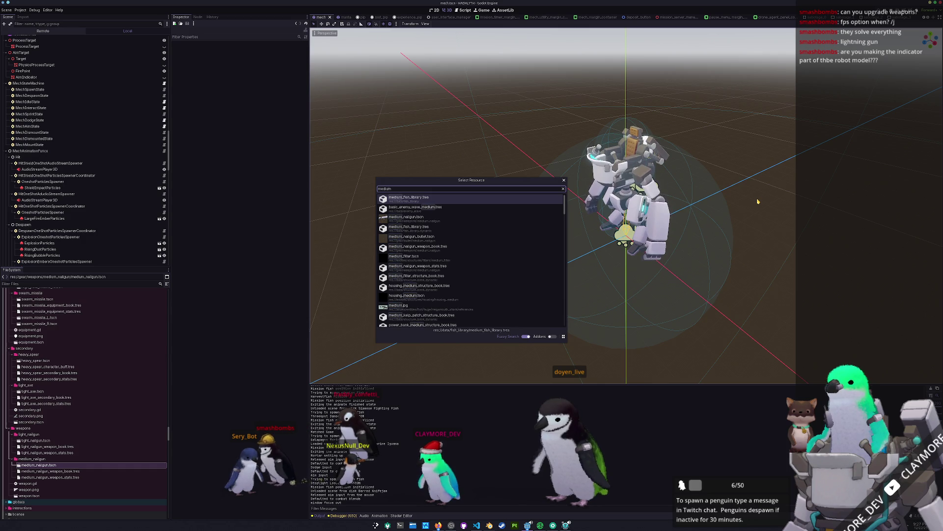
key("Down")
key("Down")
key("Return")
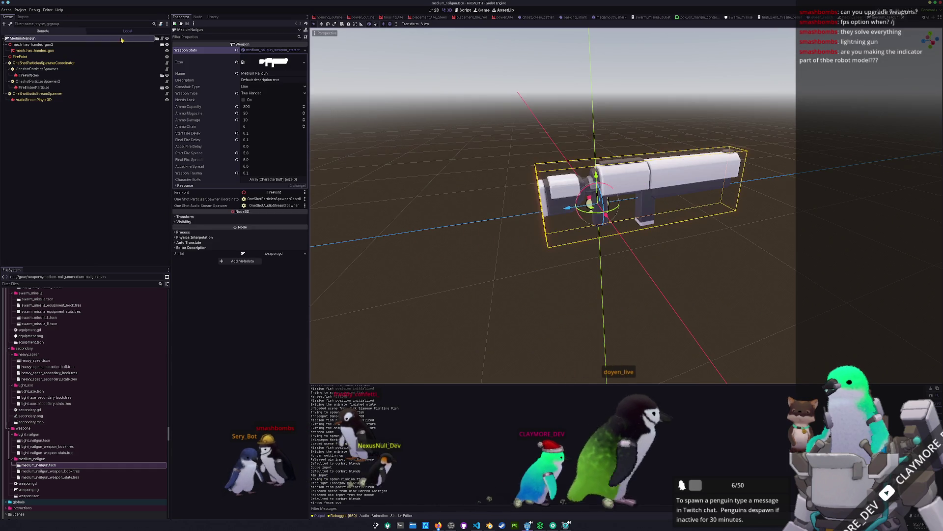
left_click(50, 58)
key("f")
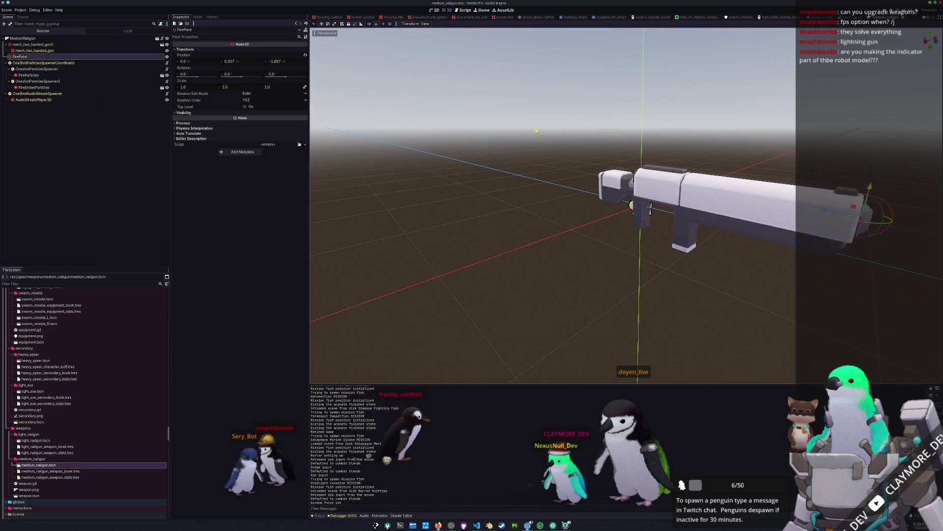
scroll(338, 214, "up", 5)
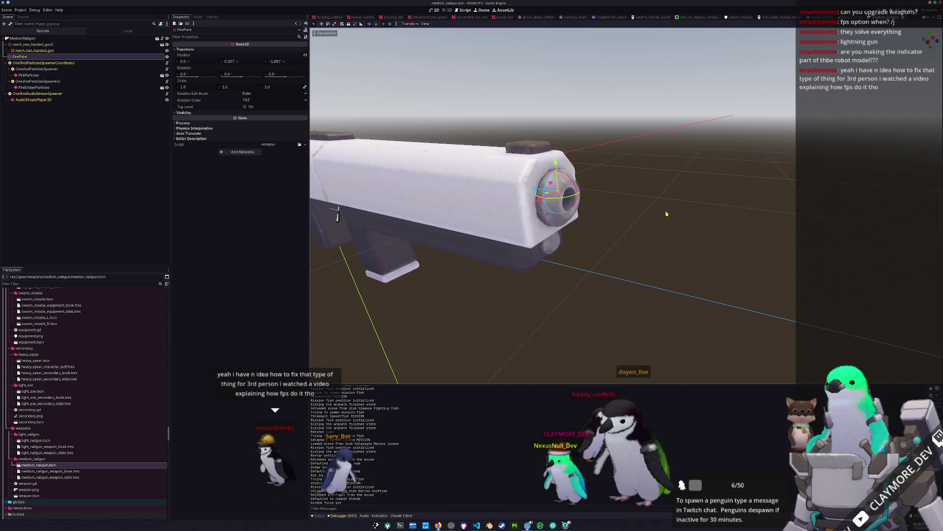
scroll(667, 214, "down", 8)
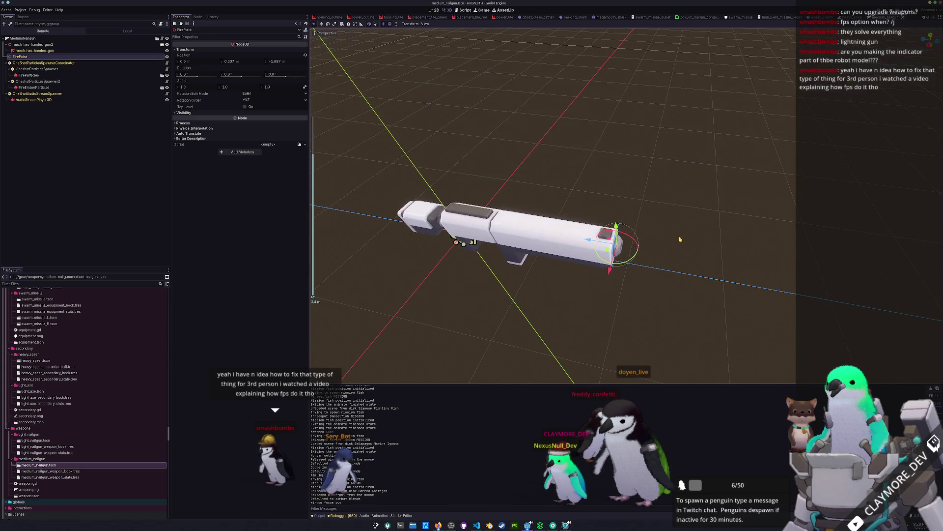
scroll(685, 230, "down", 5)
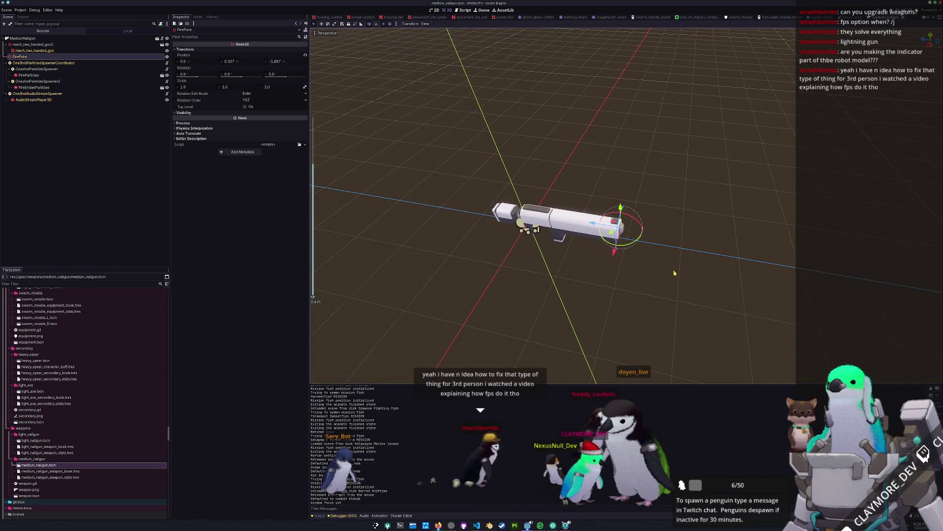
mouse_move(549, 318)
left_mouse_down()
mouse_move(515, 305)
mouse_move(469, 204)
left_mouse_up()
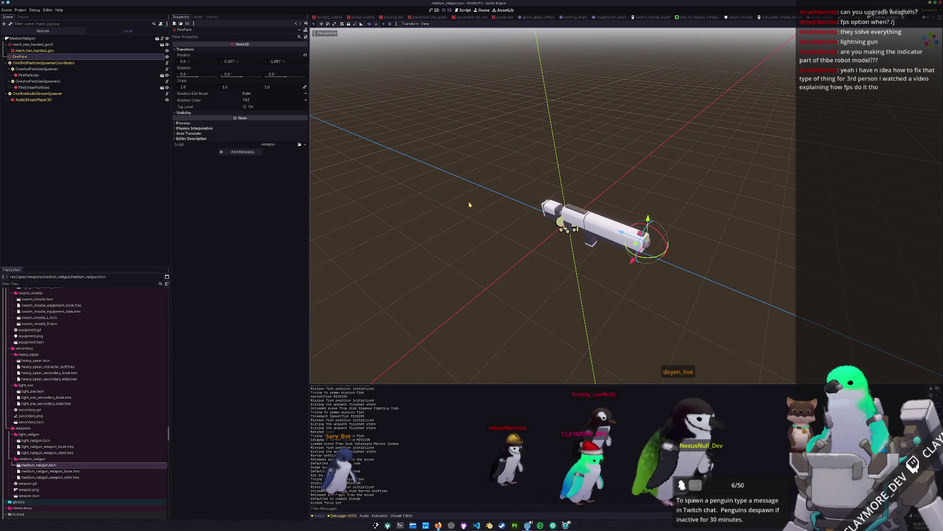
Step: Quick-open mech.tscn by searching for 'mech'
key("alt+shift+o")
type("game")
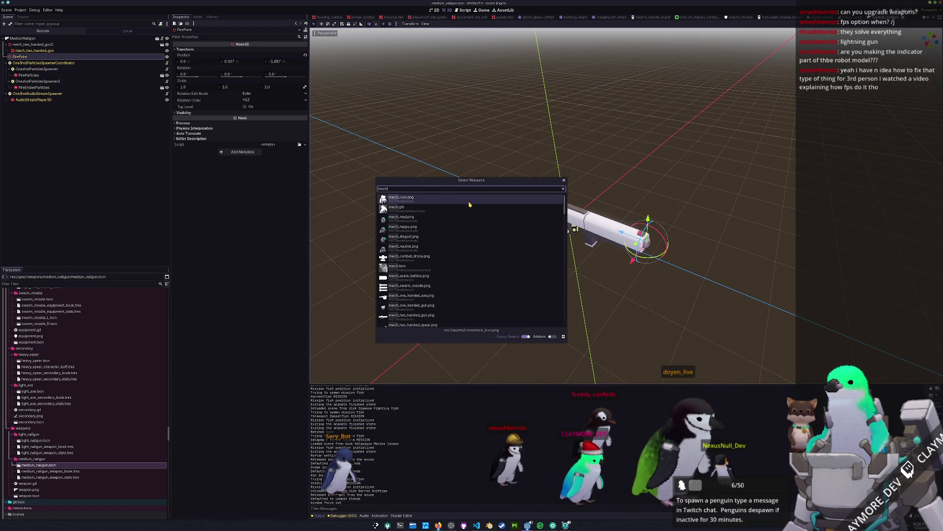
key("BackSpace")
key("BackSpace")
key("BackSpace")
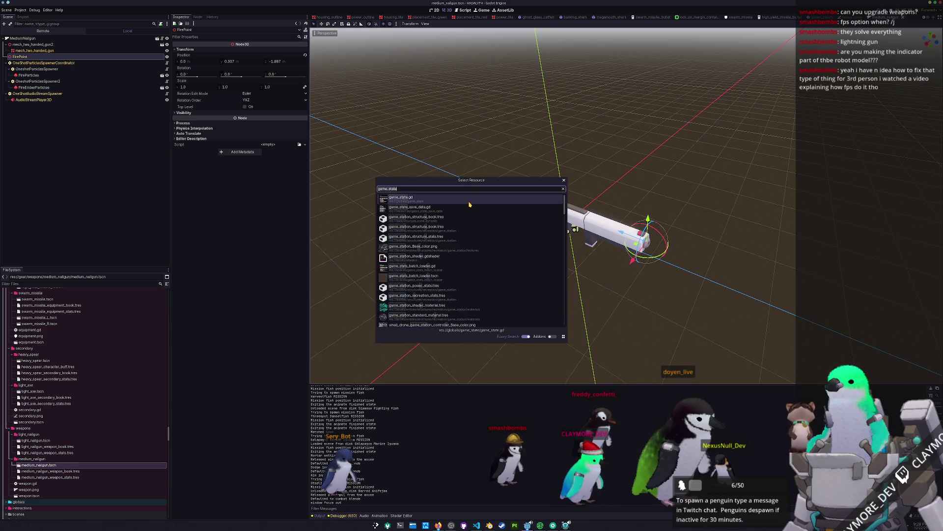
type("mech")
key("Down")
key("Down")
key("Down")
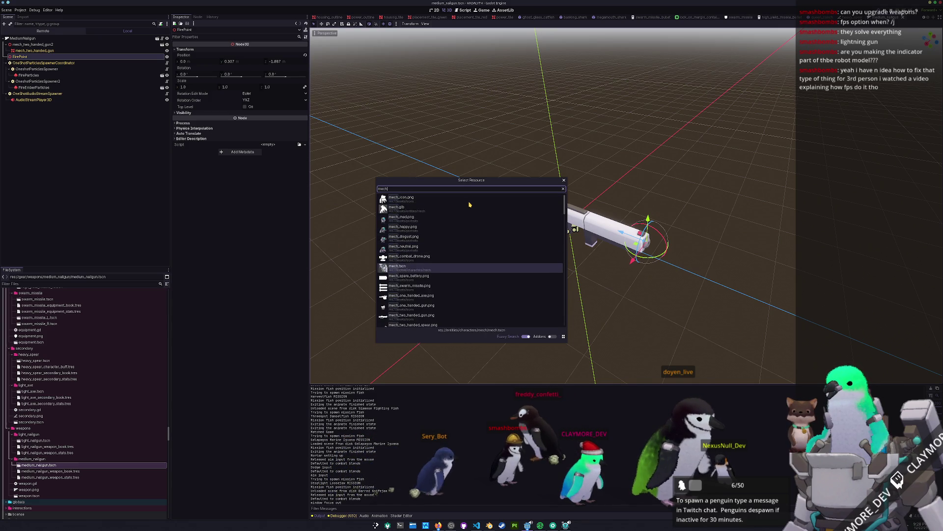
key("Return")
Step: Locate the FirePoint node in the Scene tree and bring up its context menu
scroll(483, 197, "down", 3)
scroll(99, 230, "down", 5)
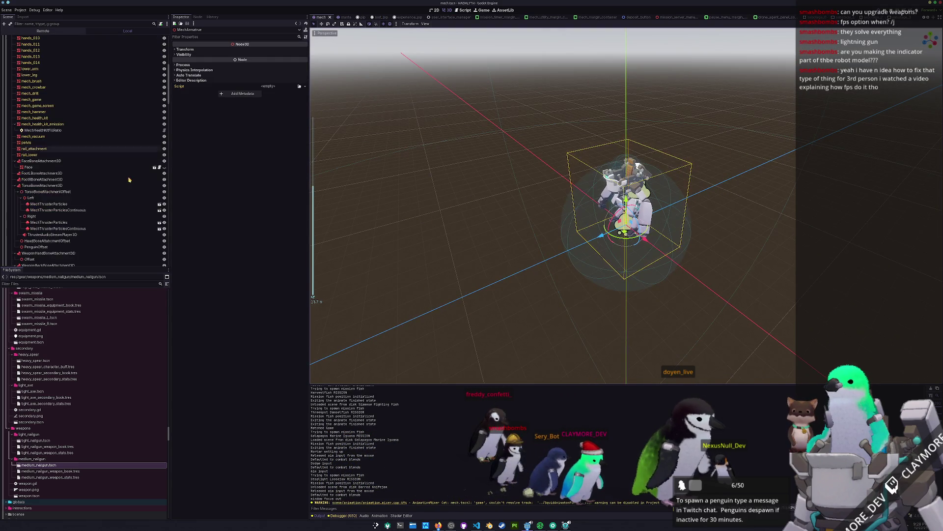
scroll(46, 235, "down", 5)
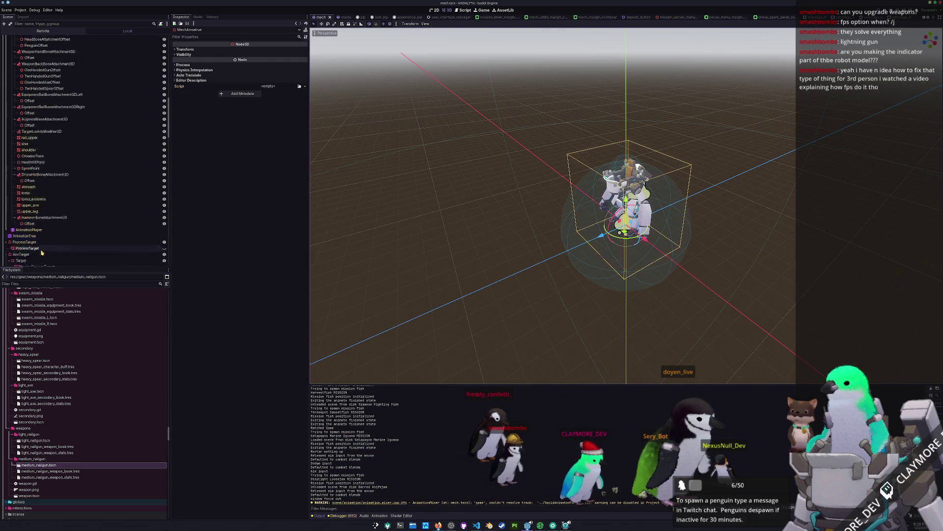
left_click(42, 216)
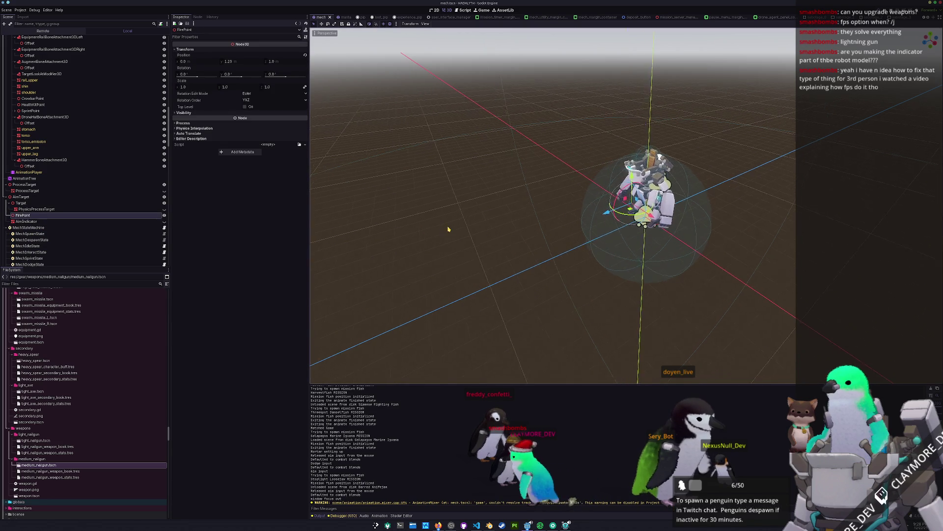
scroll(441, 223, "up", 3)
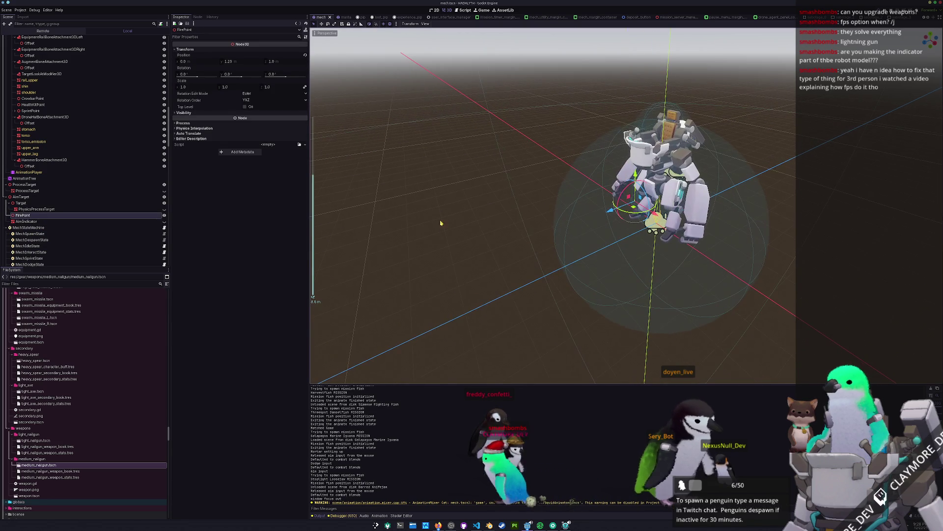
left_click(21, 197)
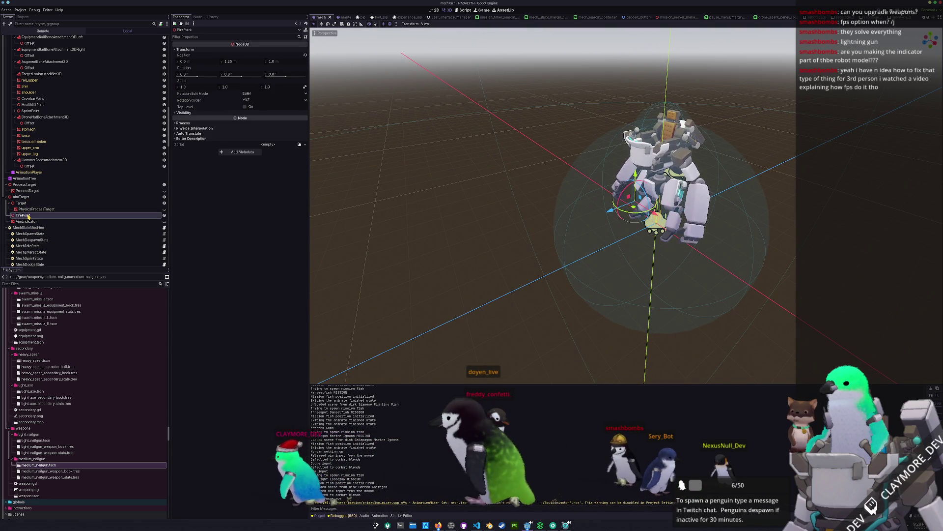
right_click(30, 215)
Step: Add a RayCast3D child under FirePoint detecting the enemy and enemy_no_collide layers
left_click(48, 219)
type("raycast")
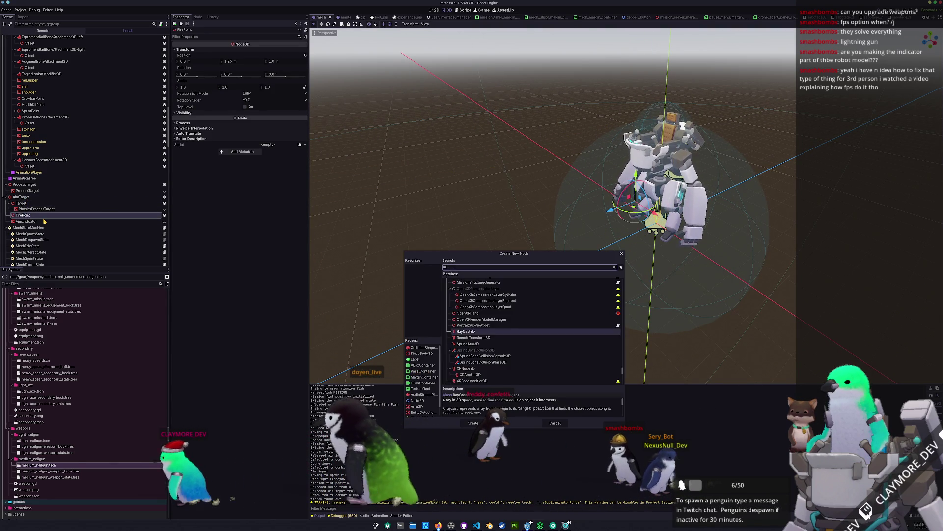
key("Return")
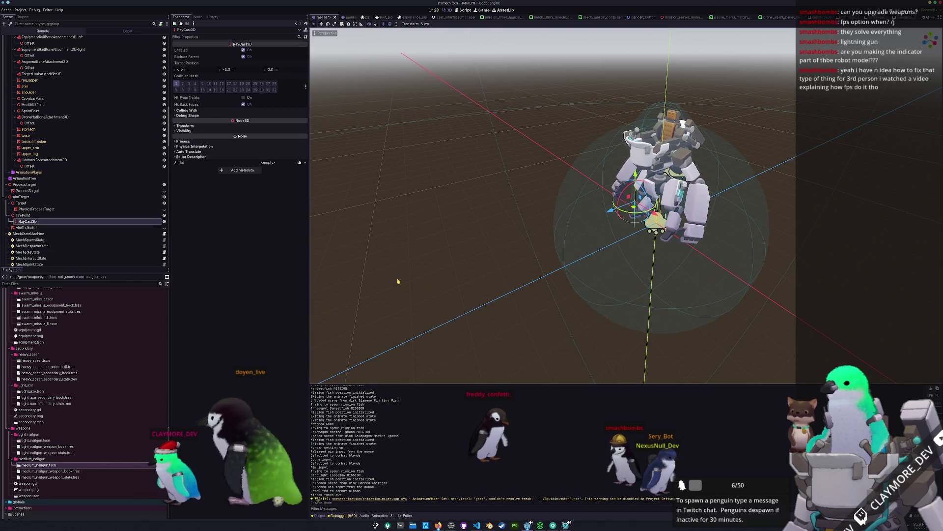
mouse_move(484, 242)
left_mouse_down()
mouse_move(476, 172)
mouse_move(353, 160)
left_mouse_up()
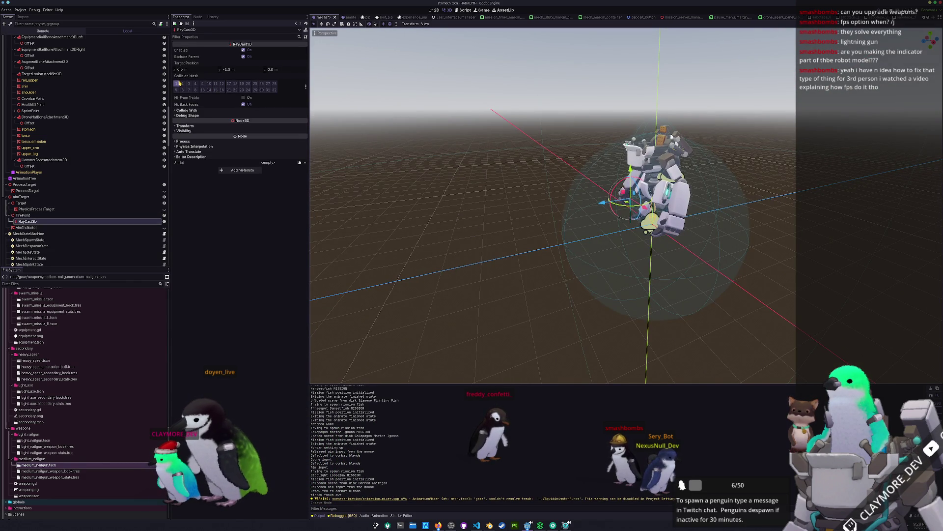
left_click(307, 87)
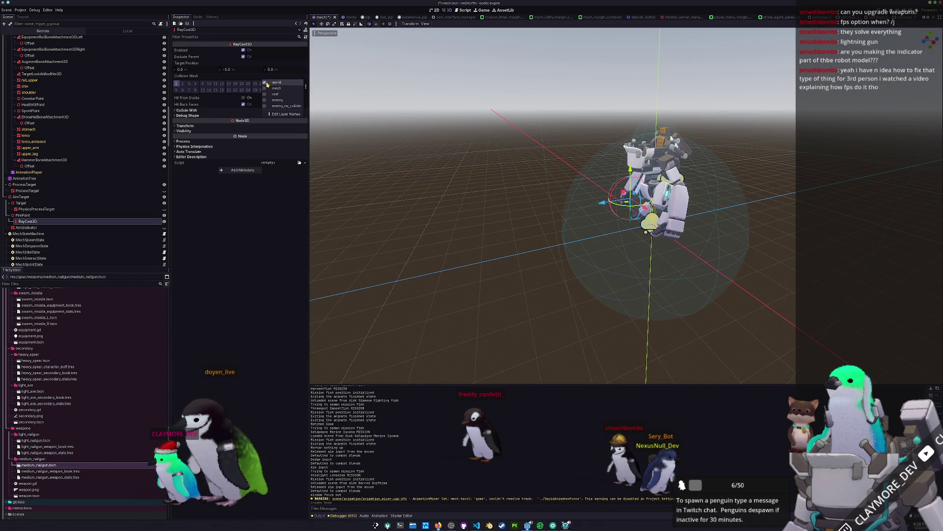
left_click(265, 100)
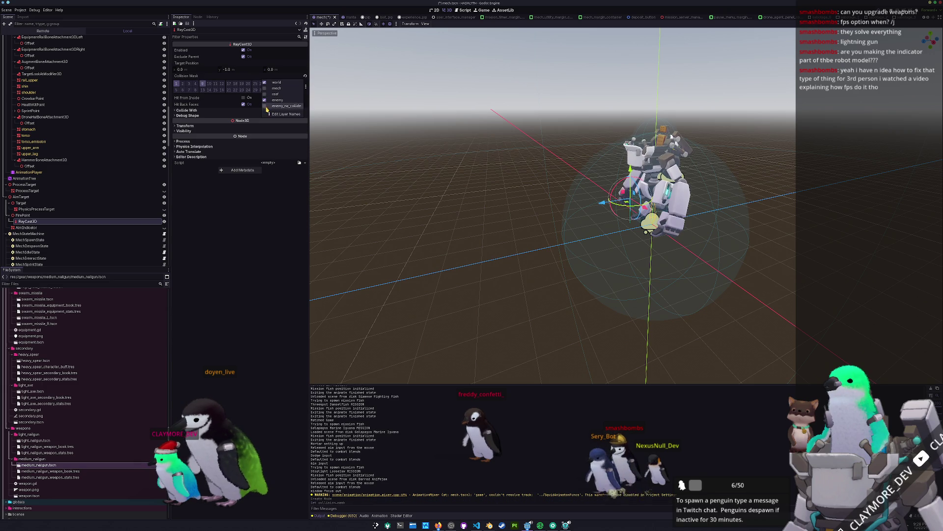
left_click(265, 106)
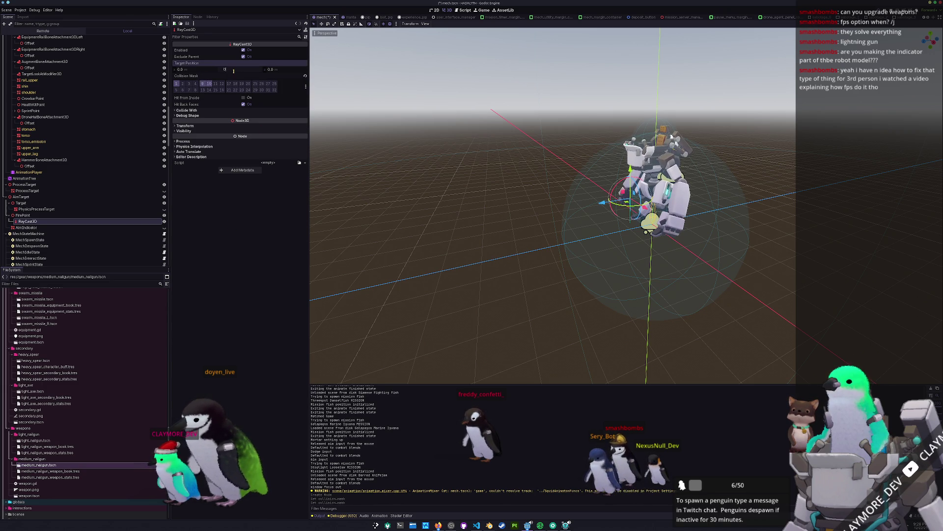
Step: Set the ray's target position z to 150 and save the scene
key("Return")
left_click_drag(281, 73, 305, 72)
scroll(398, 152, "down", 5)
scroll(398, 152, "up", 4)
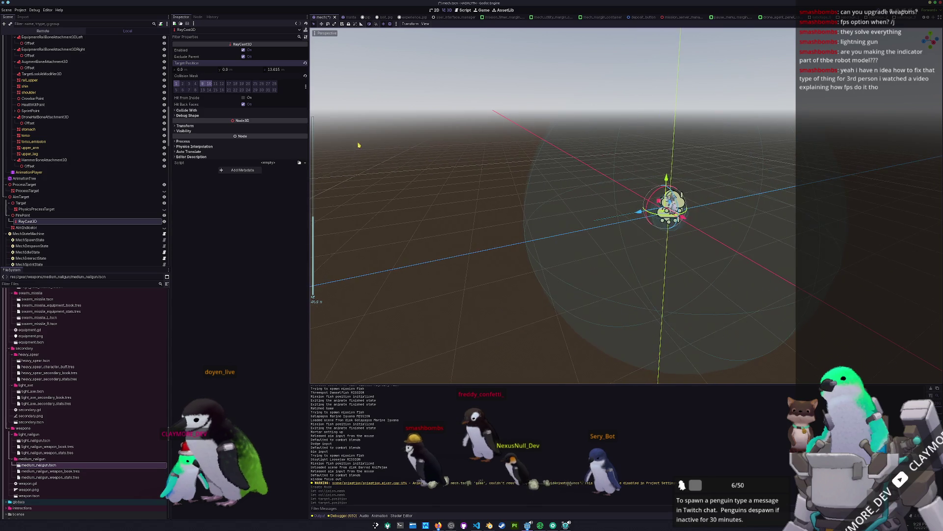
double_click(273, 70)
type("150")
key("Return")
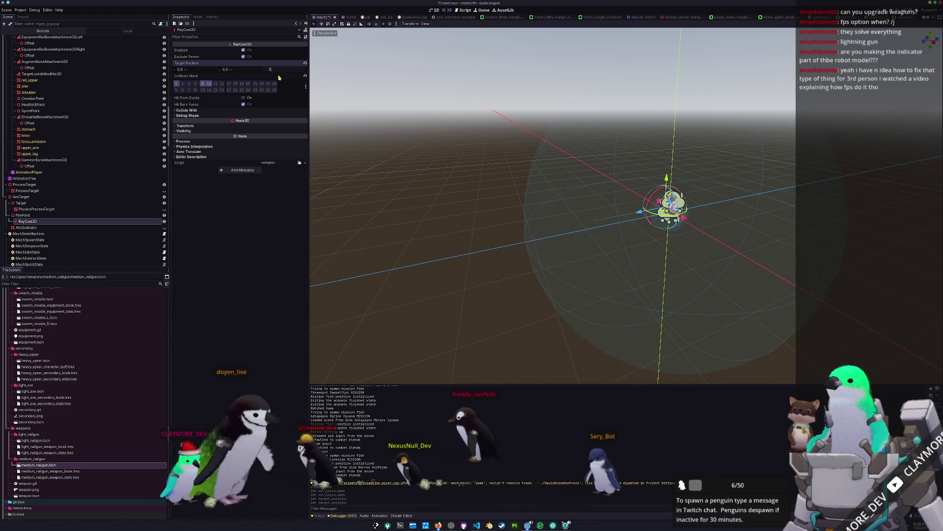
key("ctrl+s")
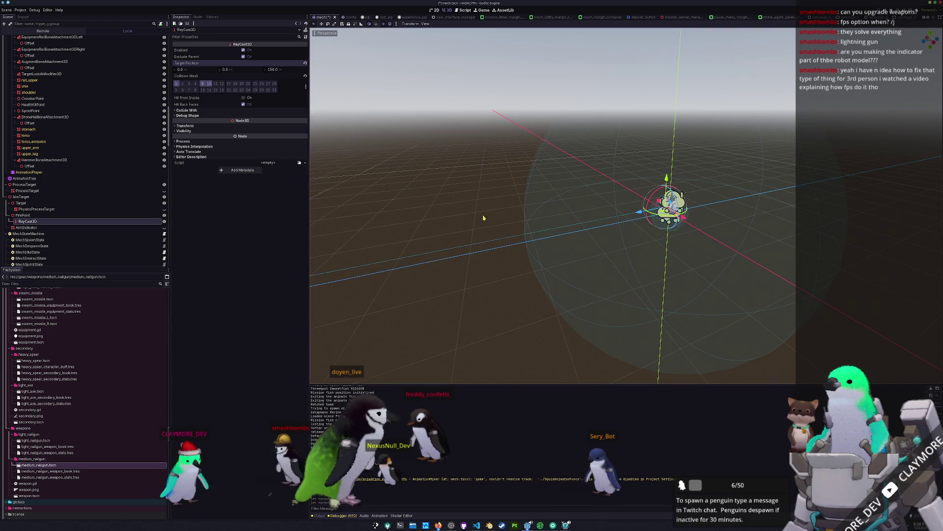
Step: Shorten the ray's target z to 100 and save the mech scene
scroll(496, 238, "up", 3)
scroll(522, 242, "down", 2)
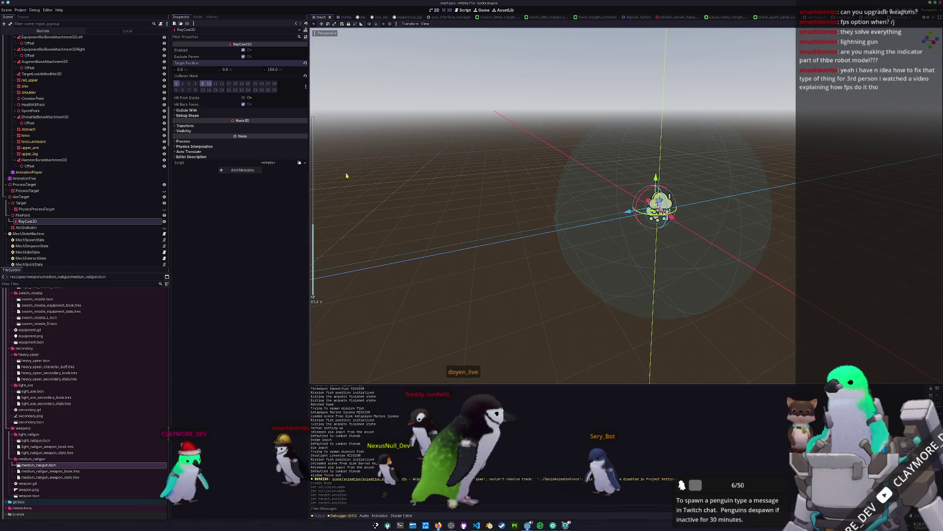
left_click(284, 70)
type("100")
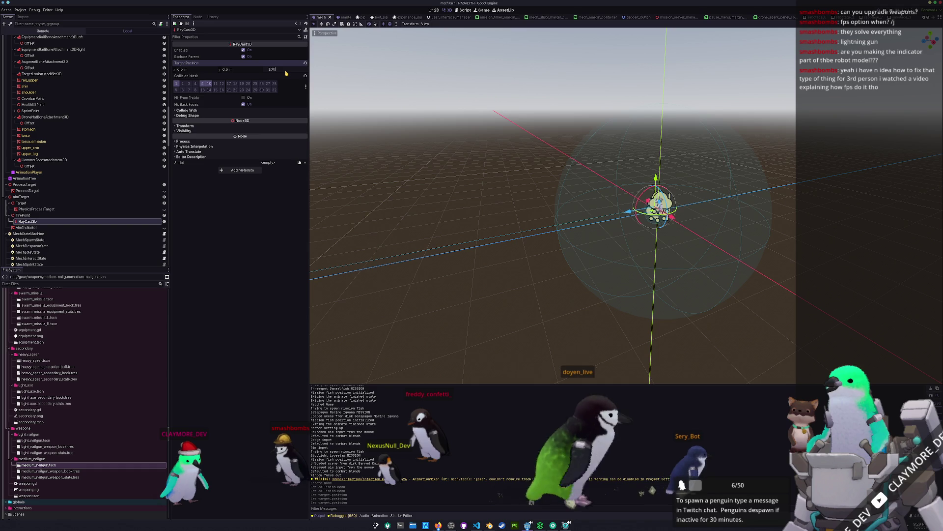
key("Return")
scroll(505, 207, "up", 4)
key("ctrl+s")
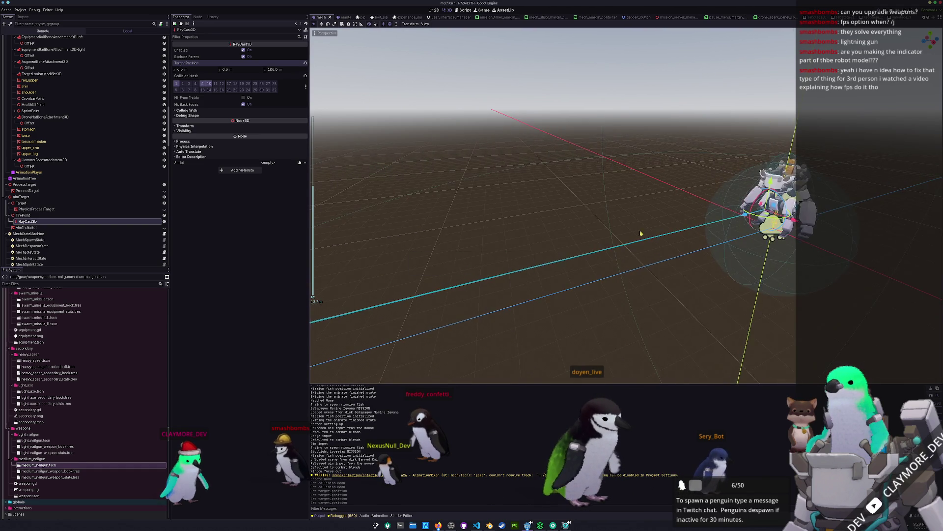
scroll(590, 228, "up", 3)
Step: Rename the new ray node to FireRayCast3D
mouse_move(528, 234)
left_mouse_down()
mouse_move(489, 246)
mouse_move(577, 237)
left_mouse_up()
scroll(580, 236, "down", 3)
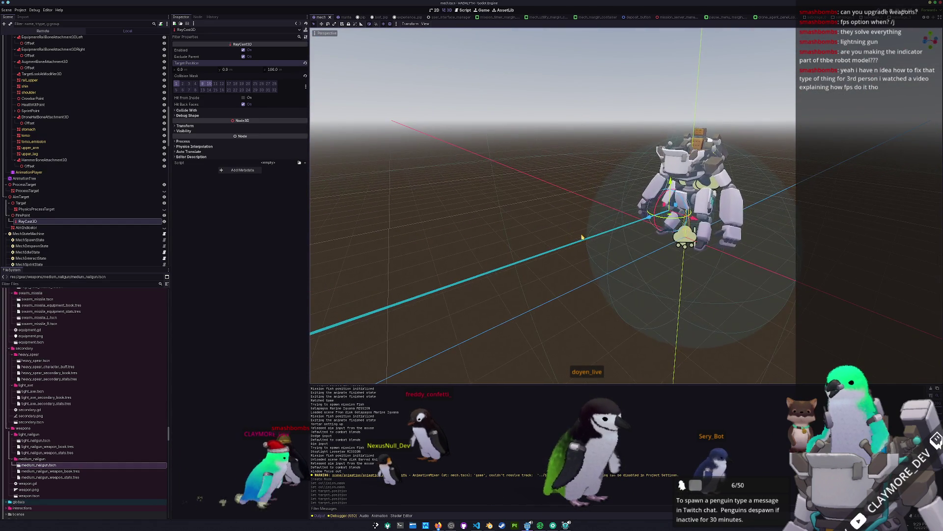
left_click(48, 222)
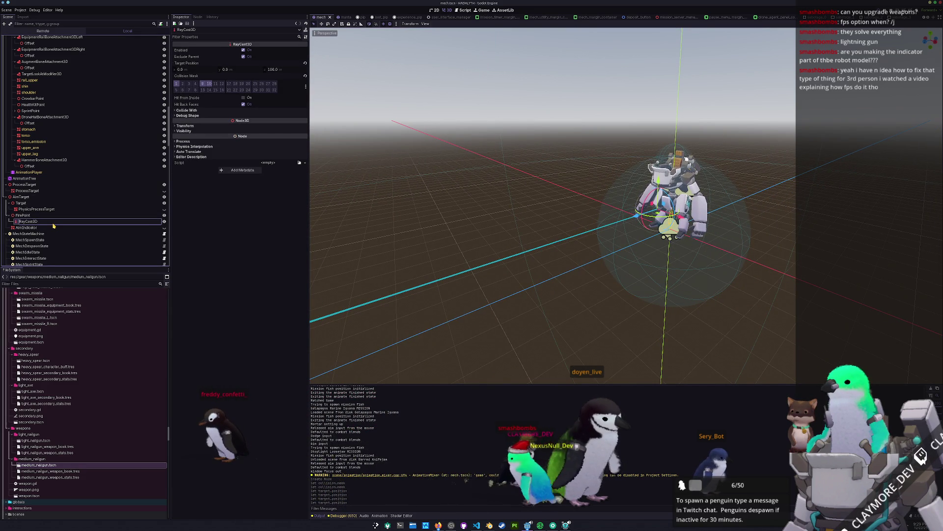
type("Fire")
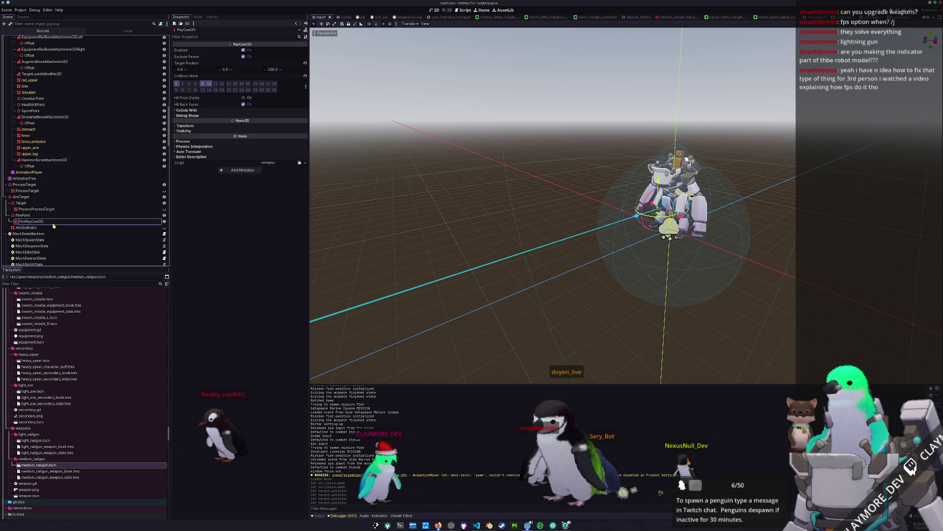
key("Return")
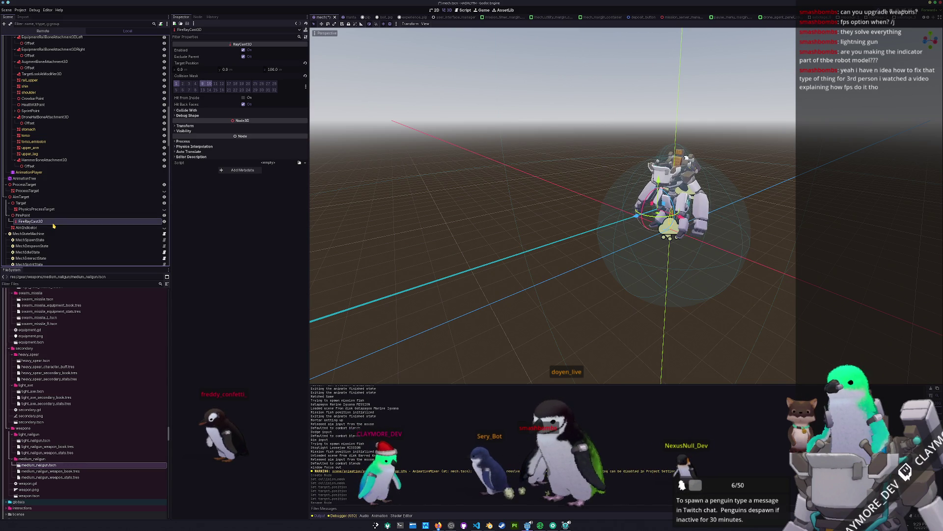
scroll(74, 207, "up", 15)
left_click(99, 40)
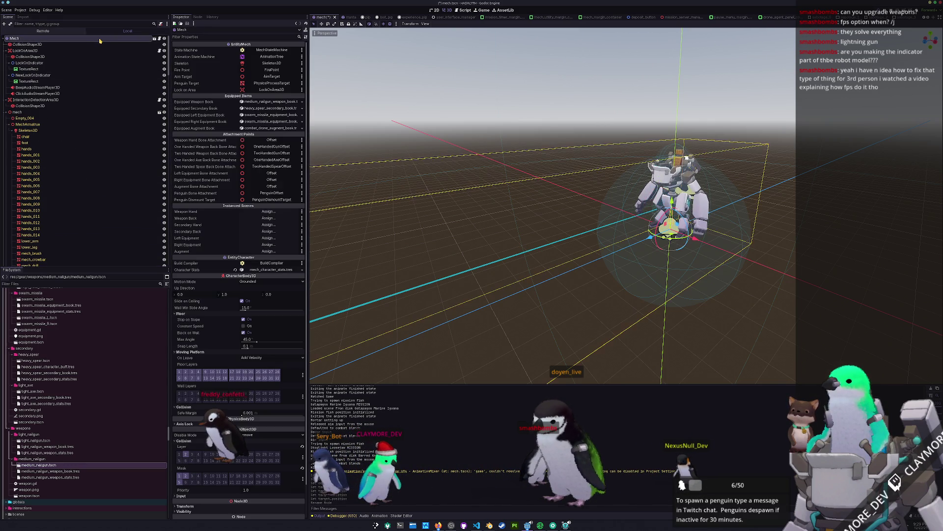
key("alt+Tab")
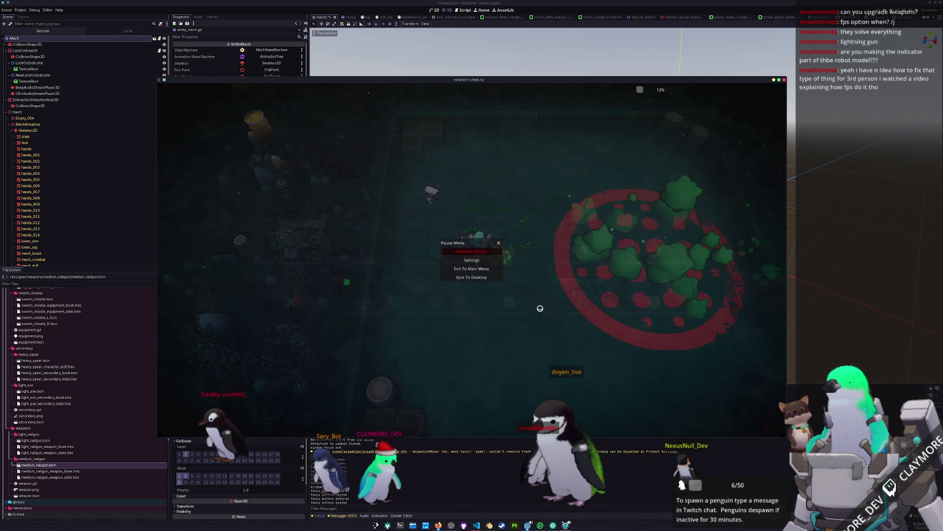
left_click(476, 524)
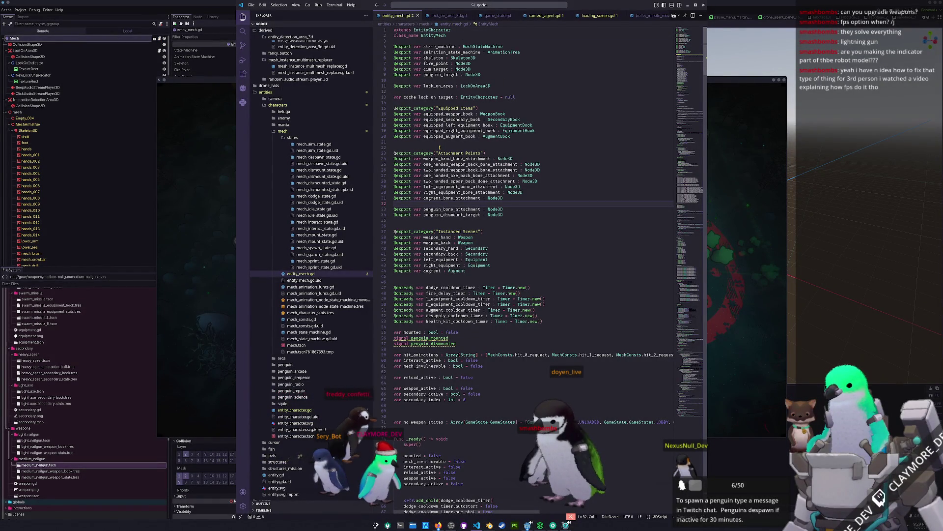
left_click(436, 91)
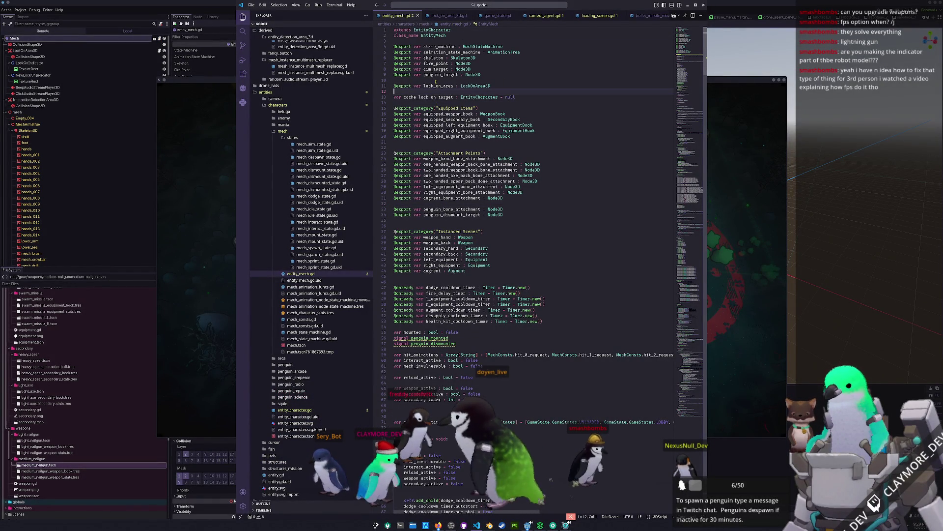
left_click(555, 82)
key("Up")
key("Up")
key("Up")
key("End")
key("Return")
type("@export var fire_ray_cast")
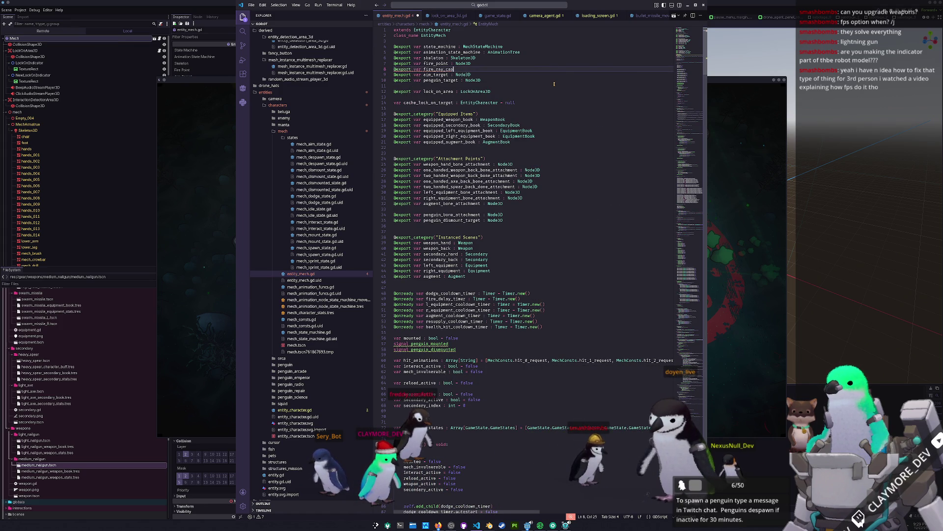
type(" : RayCast3D")
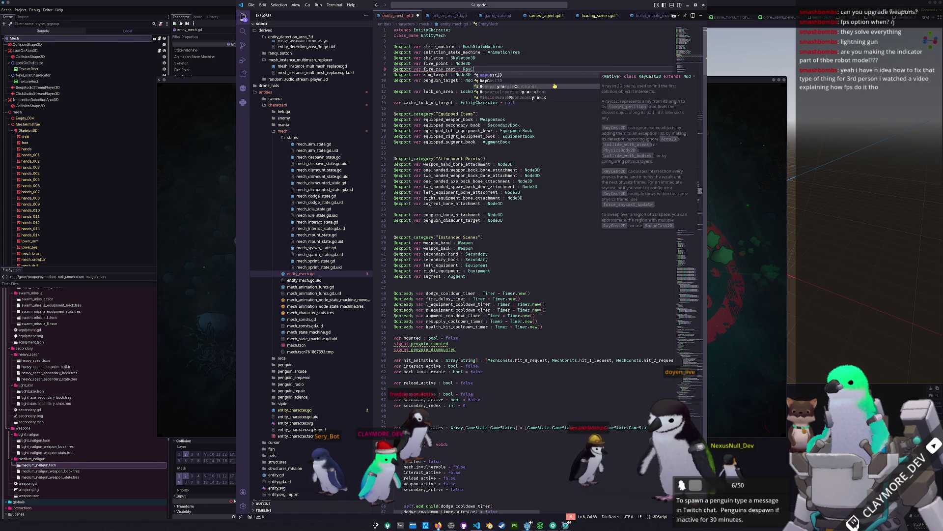
Step: In Godot's Inspector, assign FireRayCast3D to Fire Ray Cast and save the mech scene
left_click(92, 95)
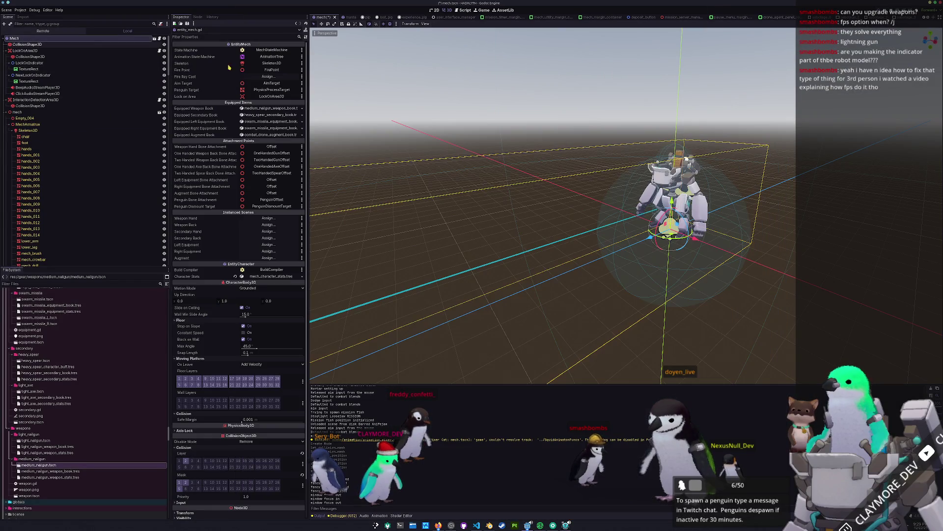
left_click(268, 77)
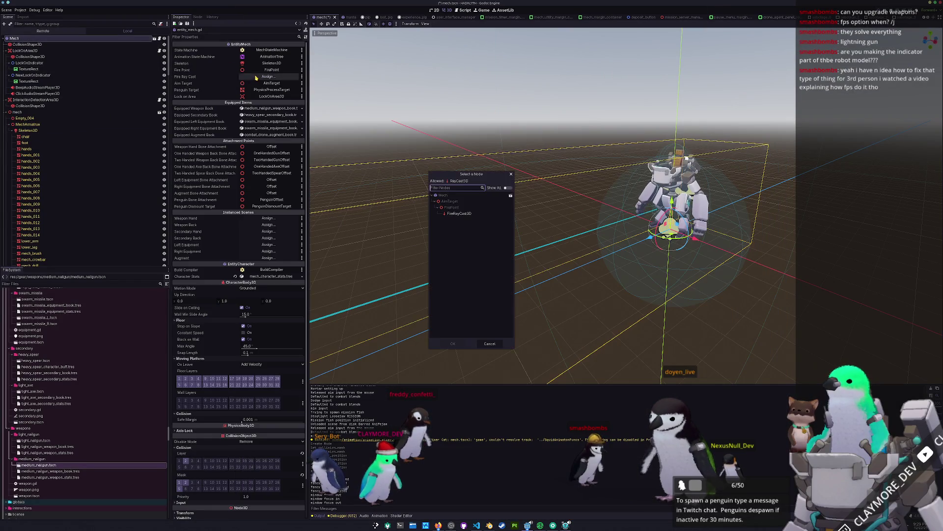
double_click(460, 214)
key("ctrl+s")
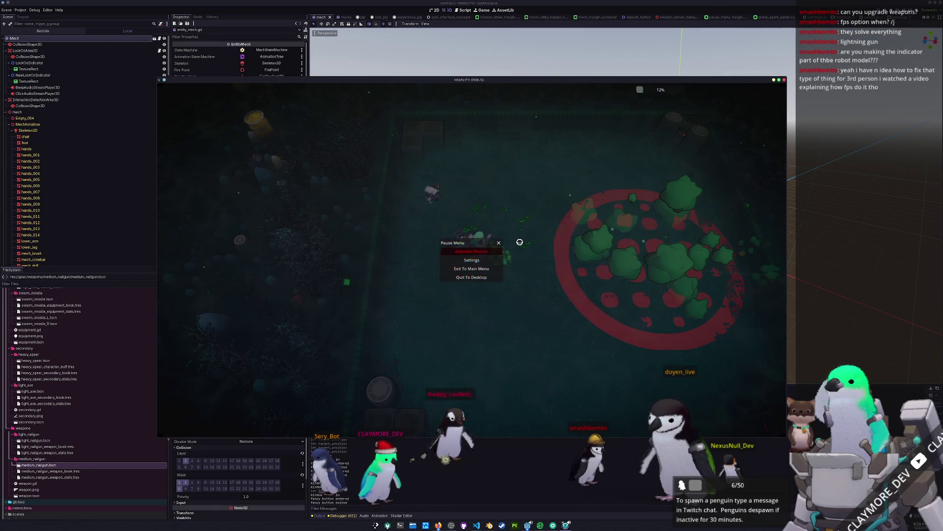
key("alt+Tab")
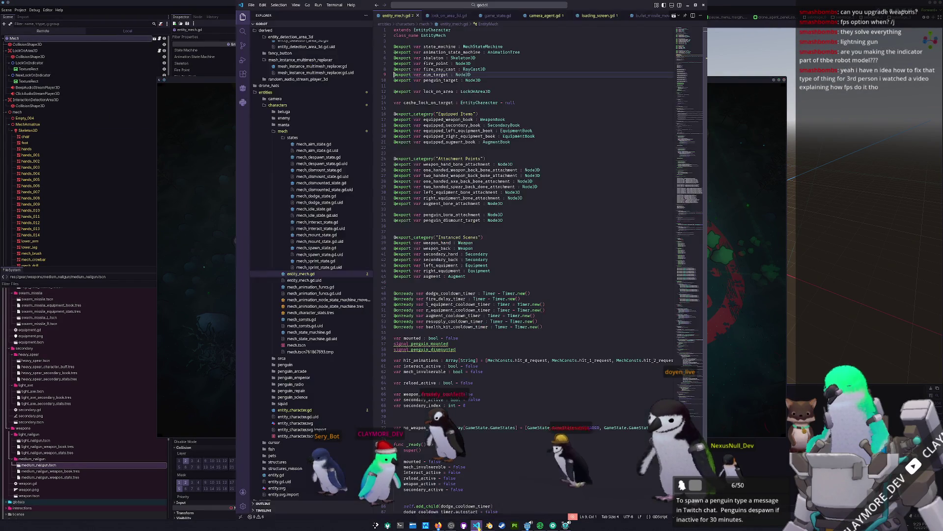
left_click(480, 92)
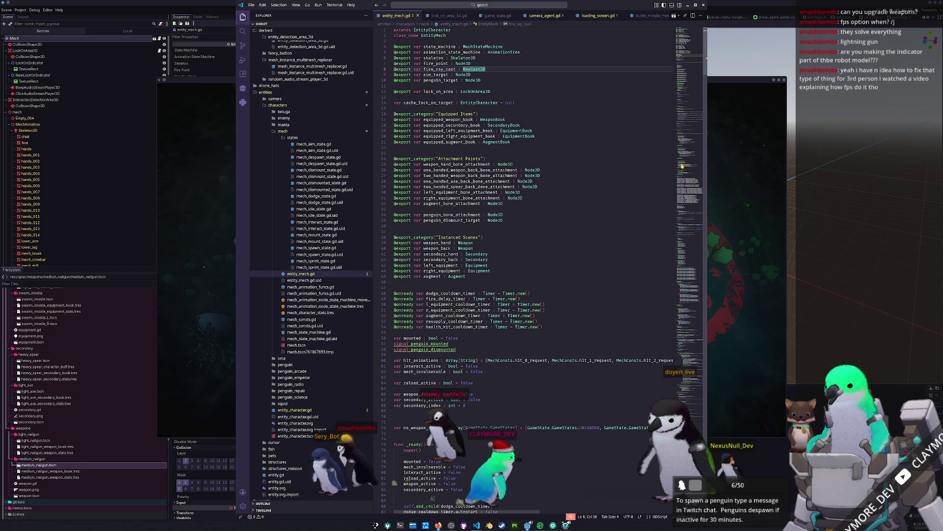
mouse_move(691, 227)
left_mouse_down()
mouse_move(681, 293)
mouse_move(699, 320)
left_mouse_up()
Step: Widen the VS Code window and scroll up to the _set_equipped_weapon_book function in entity_mech.gd
left_click_drag(708, 264, 818, 264)
scroll(519, 306, "down", 9)
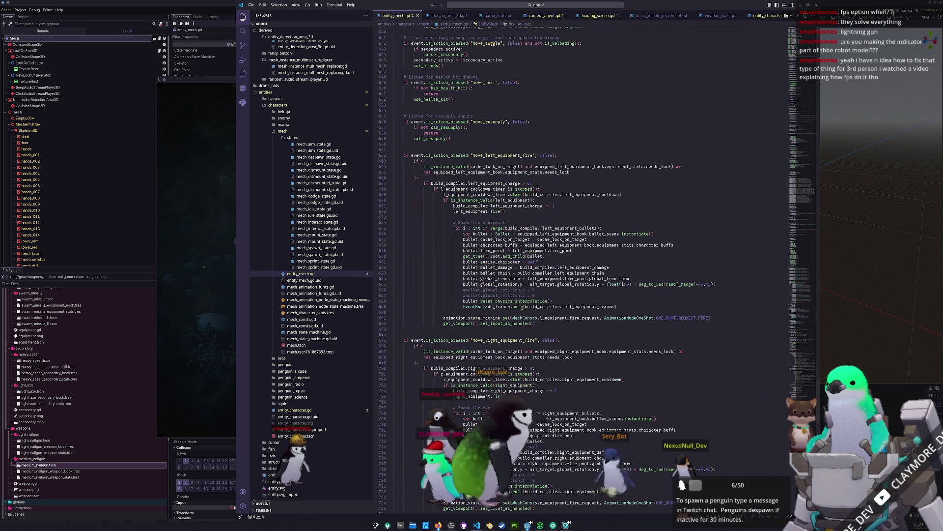
scroll(460, 334, "up", 20)
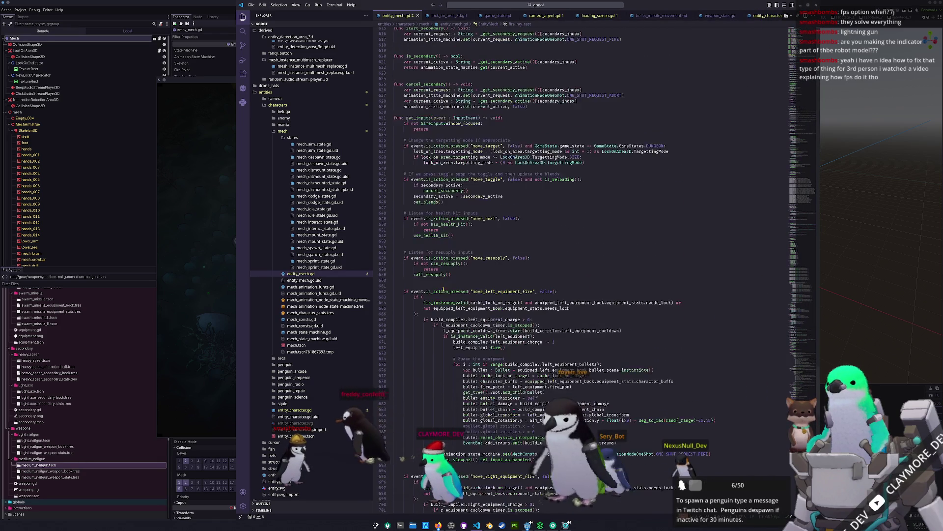
scroll(445, 288, "up", 18)
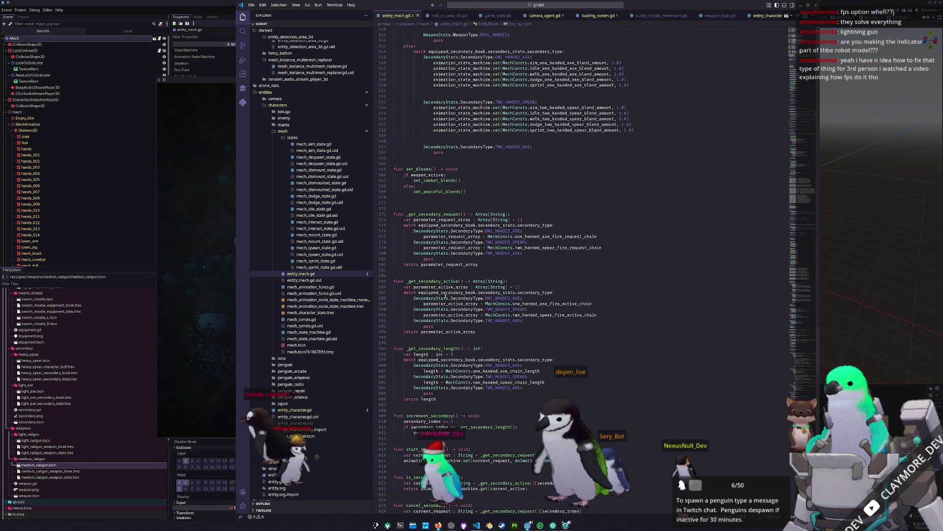
scroll(445, 299, "up", 20)
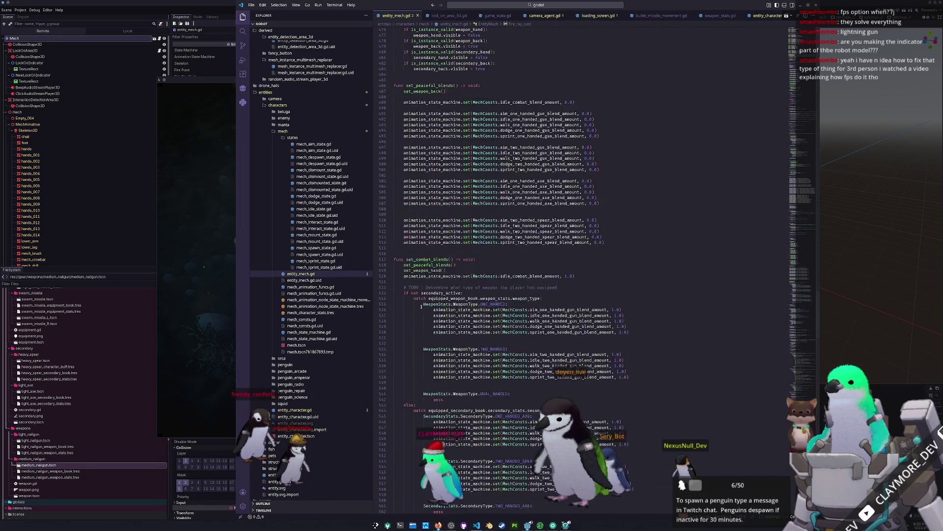
scroll(400, 317, "up", 20)
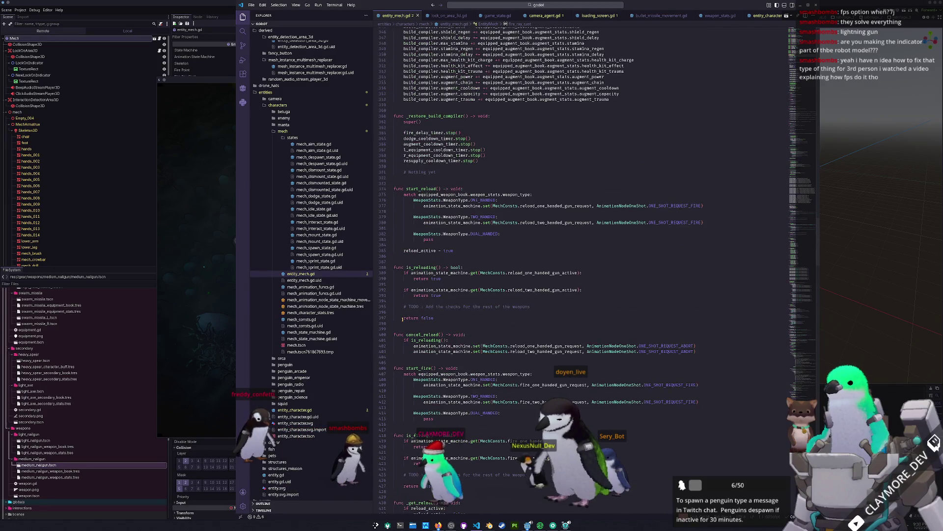
scroll(404, 325, "up", 10)
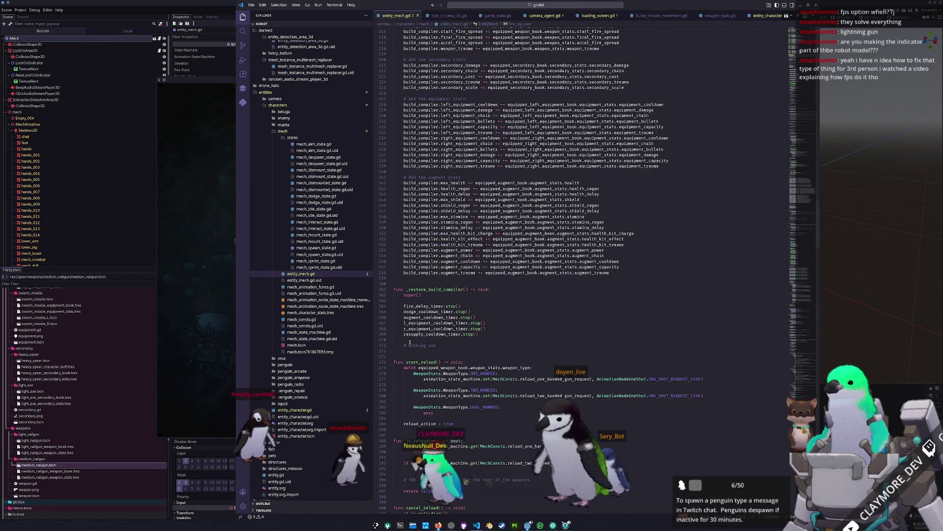
scroll(410, 343, "up", 20)
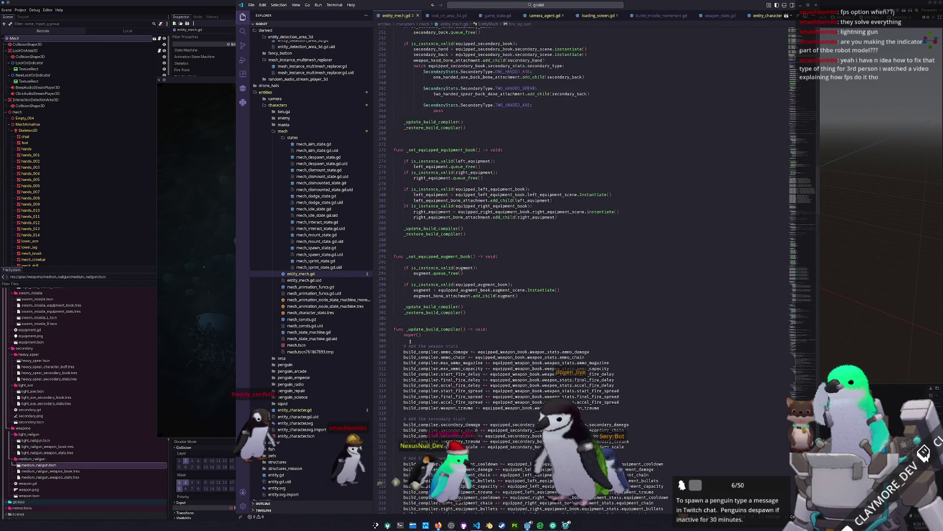
scroll(410, 341, "up", 7)
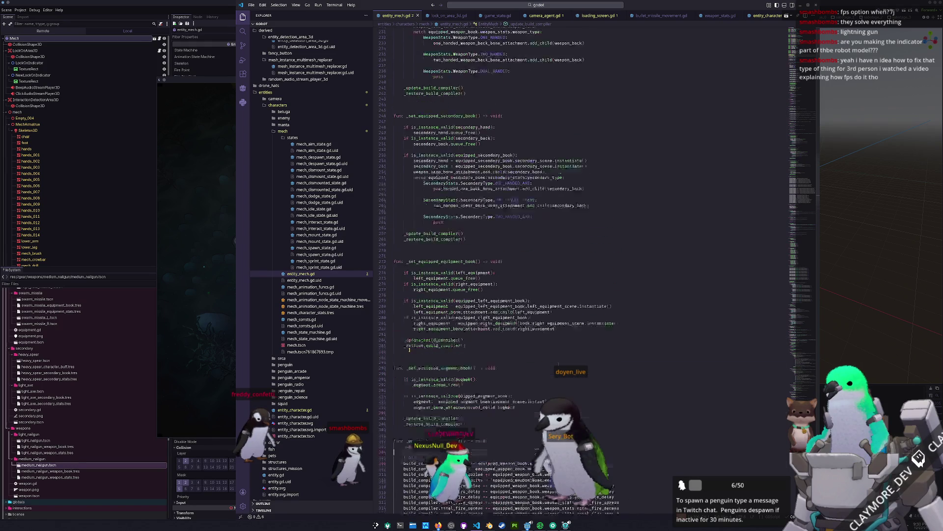
left_click(408, 279)
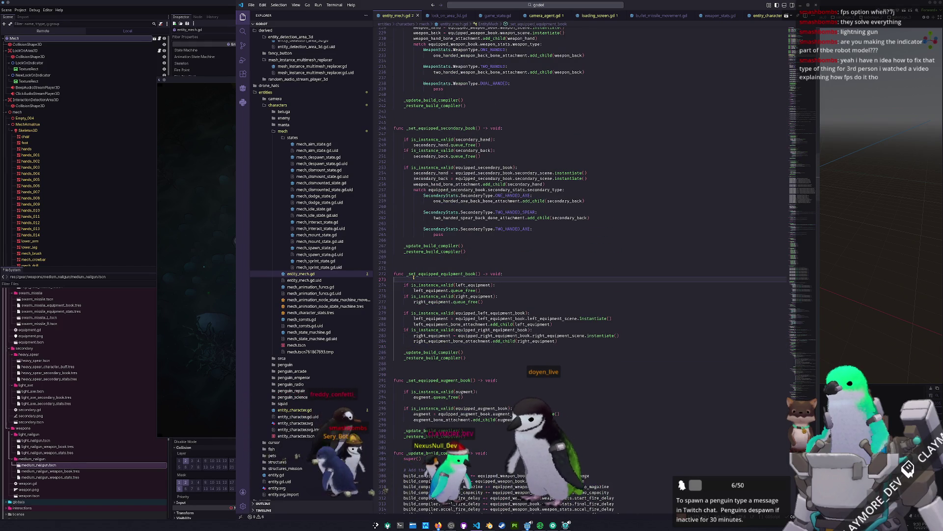
scroll(419, 272, "up", 11)
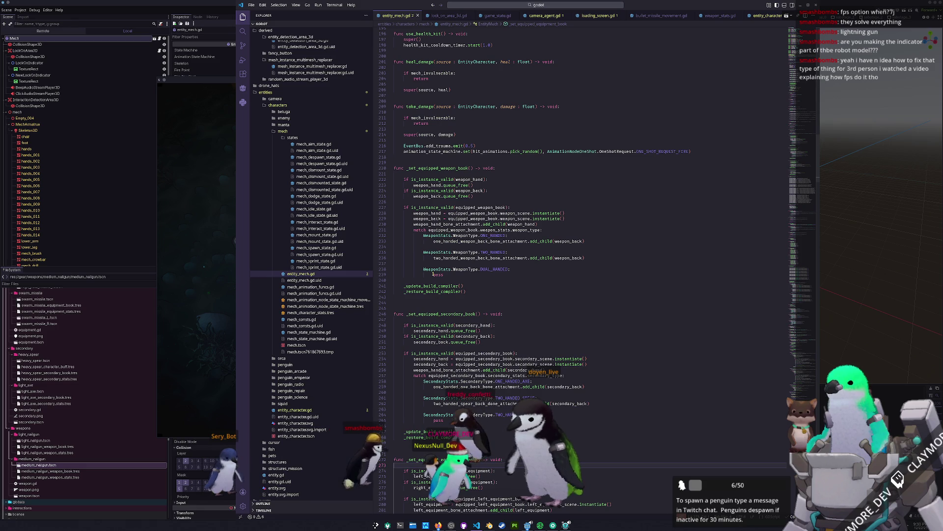
scroll(525, 269, "down", 3)
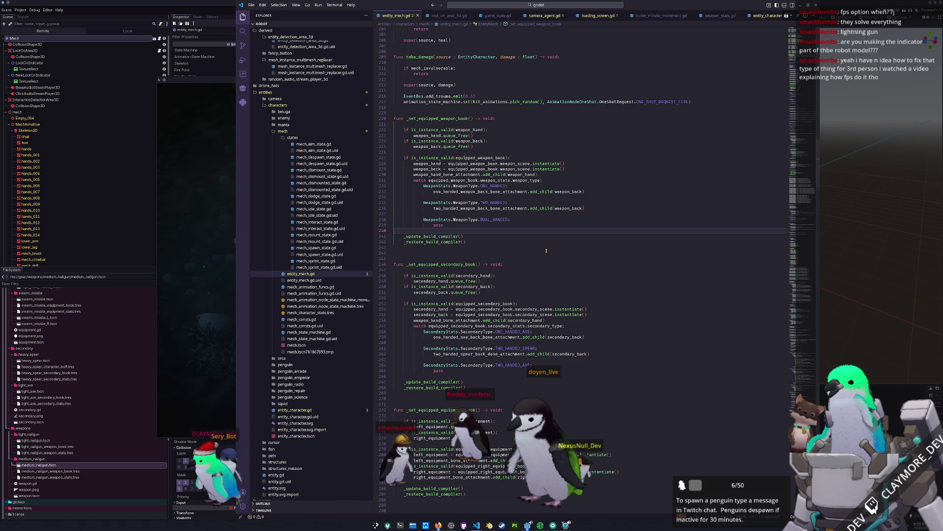
Step: Add an 'if is_instance_valid(equipped_weapon_book):' block matching equipped_weapon_book.weapon_stats.crosshair_type
key("Return")
key("Return")
key("Up")
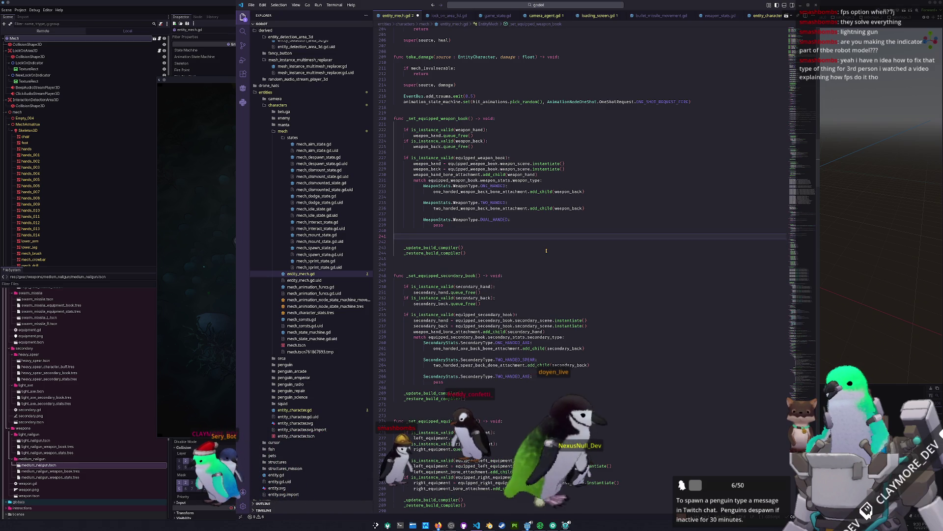
key("BackSpace")
key("BackSpace")
key("Down")
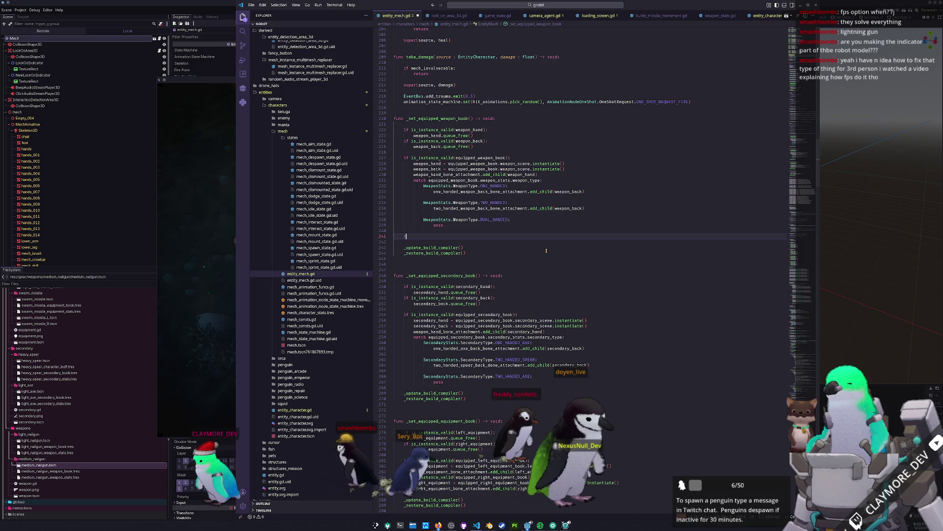
type("if is_instance_val")
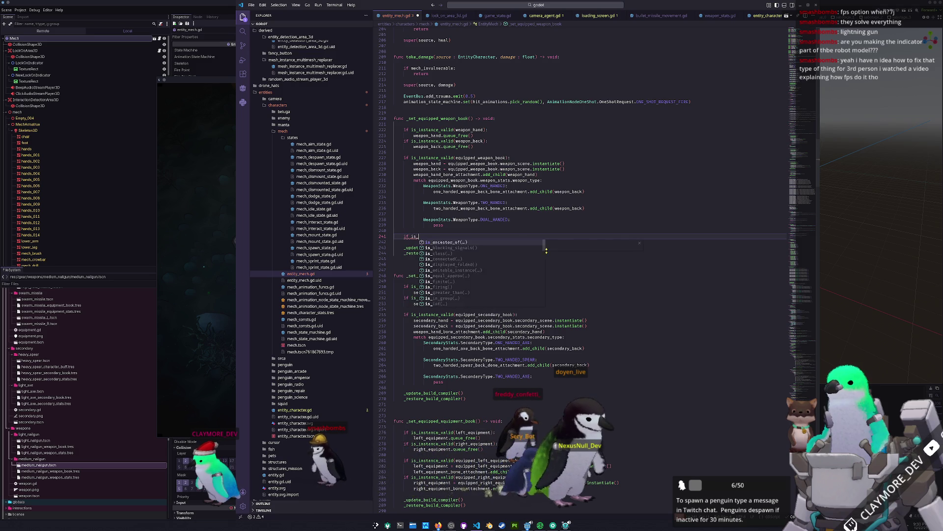
type("id(equipped_we")
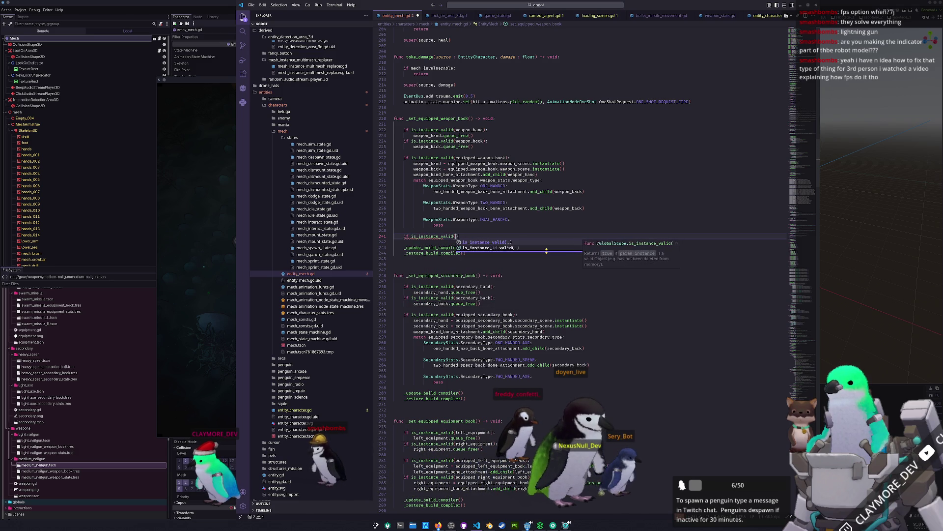
type("apon_book):")
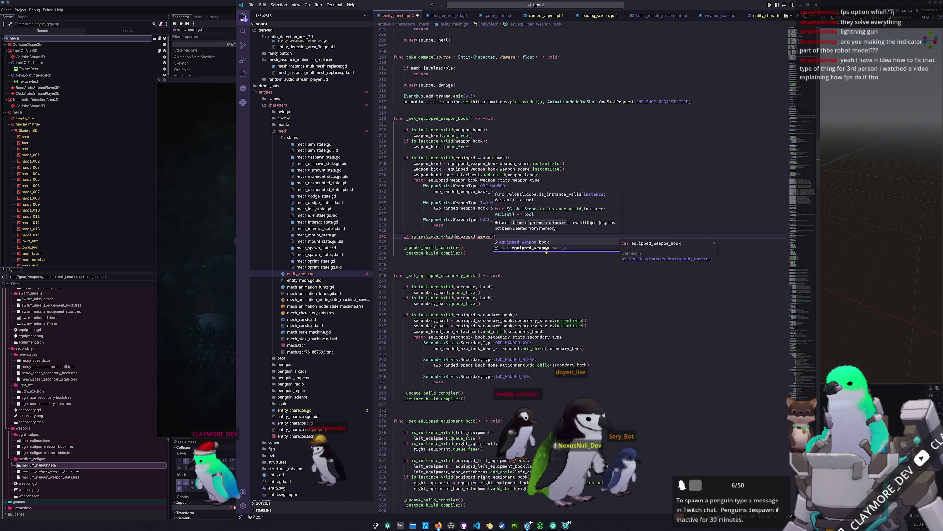
key("Return")
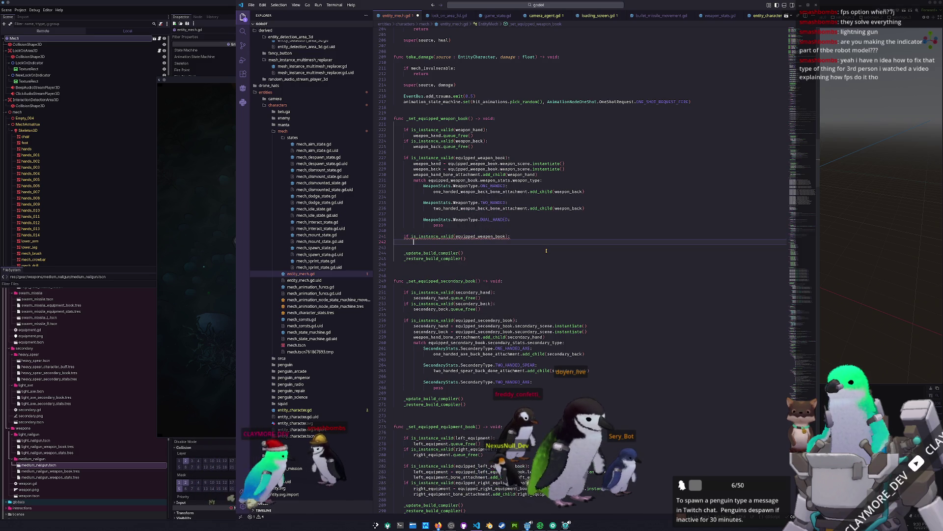
type("match equipped_w")
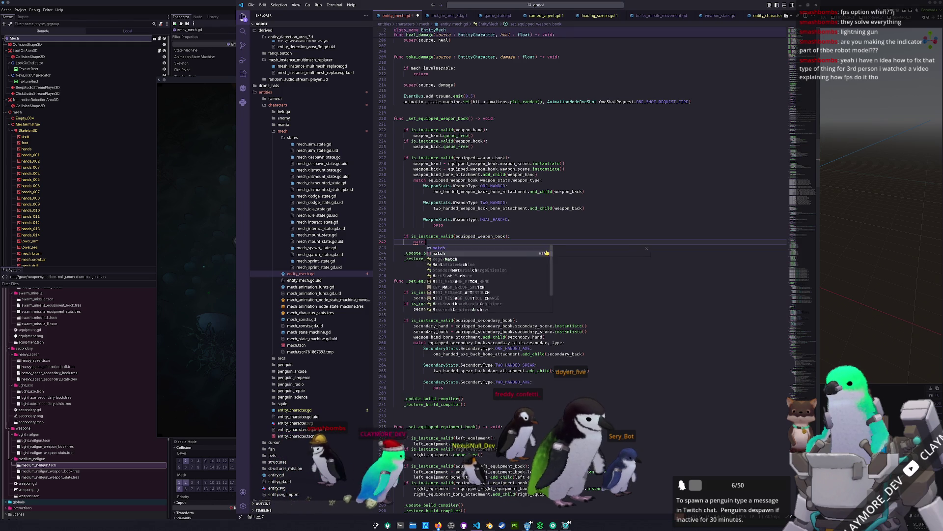
type("eapon_book.weapon_")
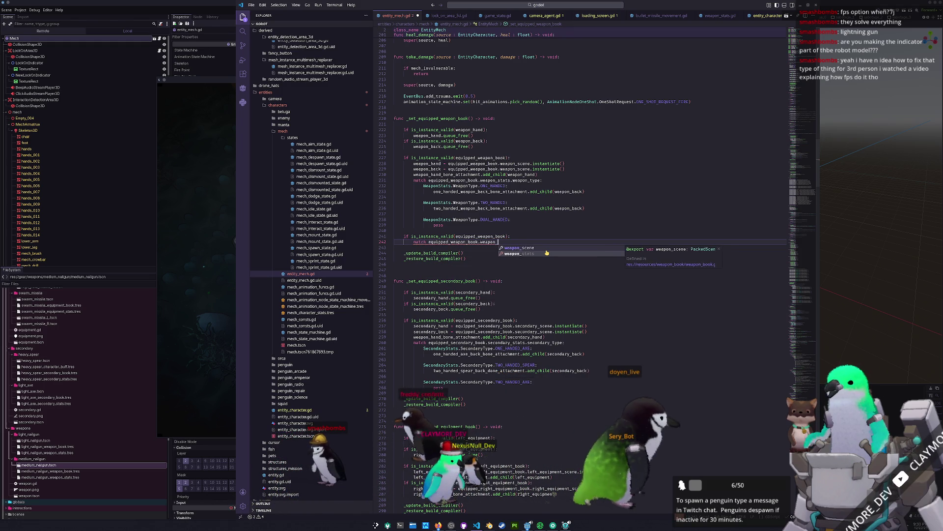
type("stats.crosshair_type:")
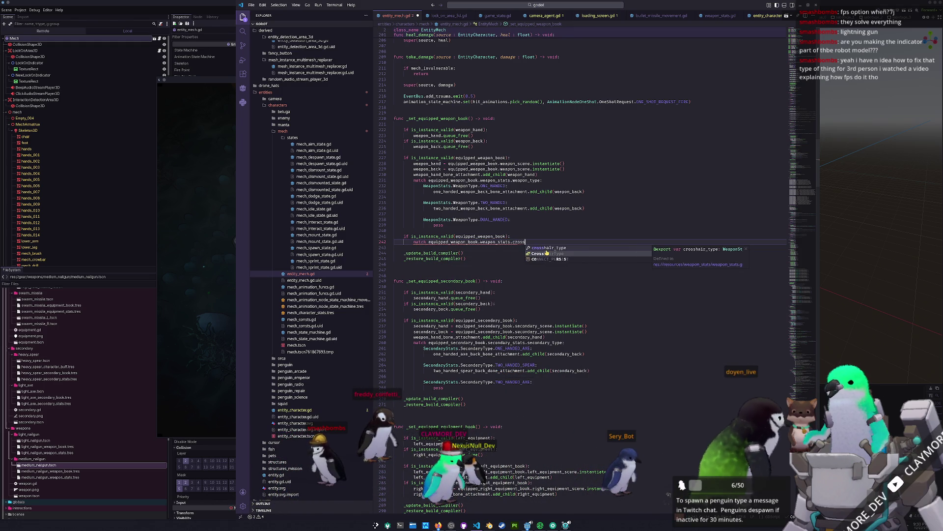
key("Return")
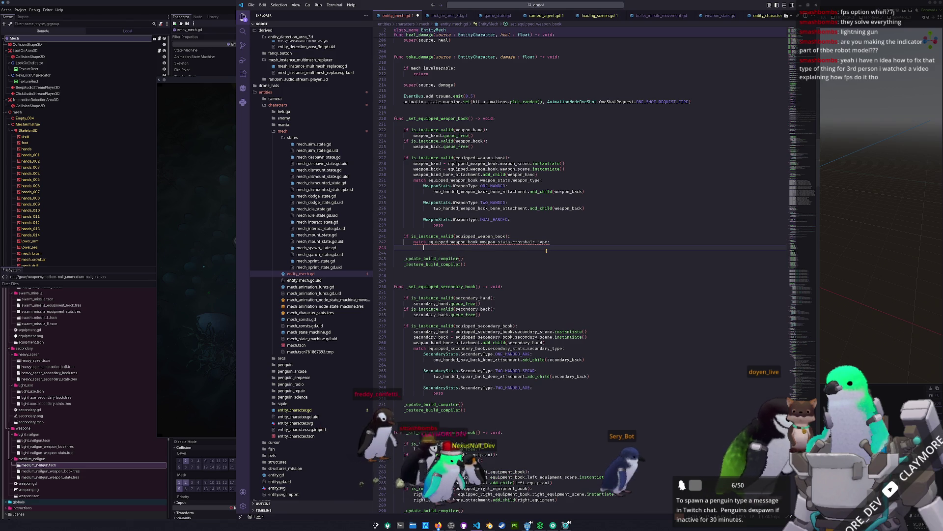
Step: Add WeaponStats.CrosshairType.LINE and ARC match cases, each containing pass
type("WeaponStats.")
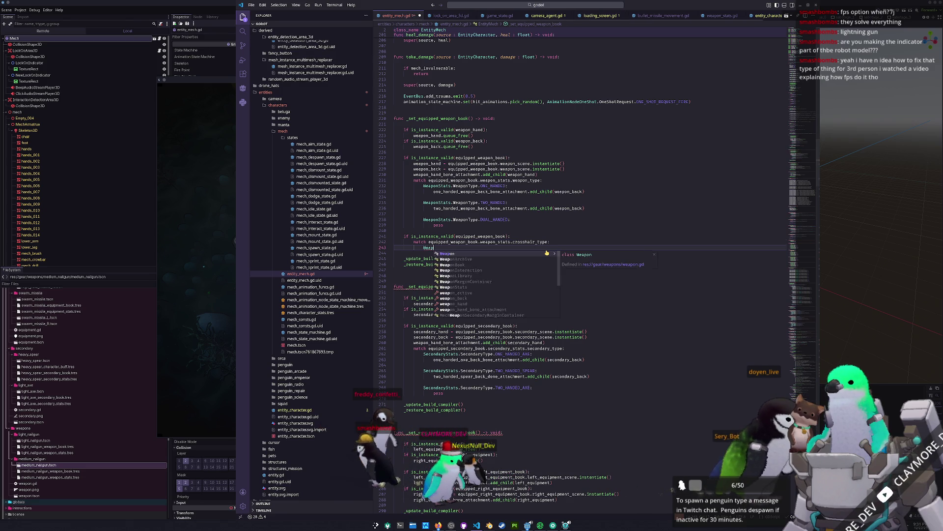
type("CrosshairType")
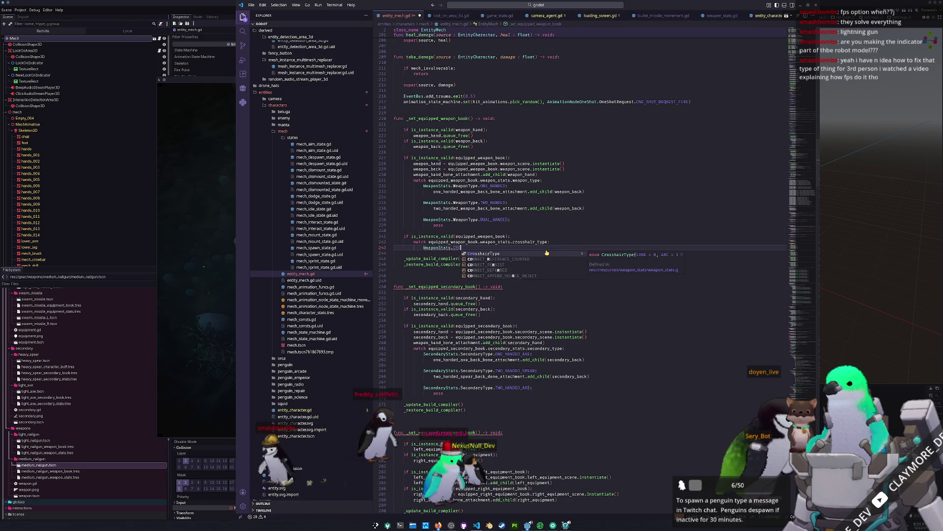
type(".LI")
key("Return")
type(":")
key("Return")
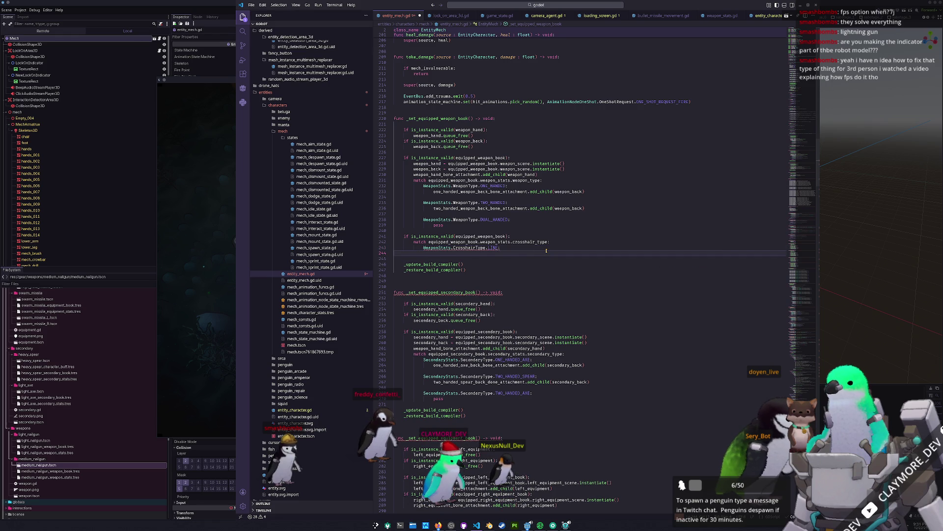
key("Return")
type("pass")
key("Return")
key("Return")
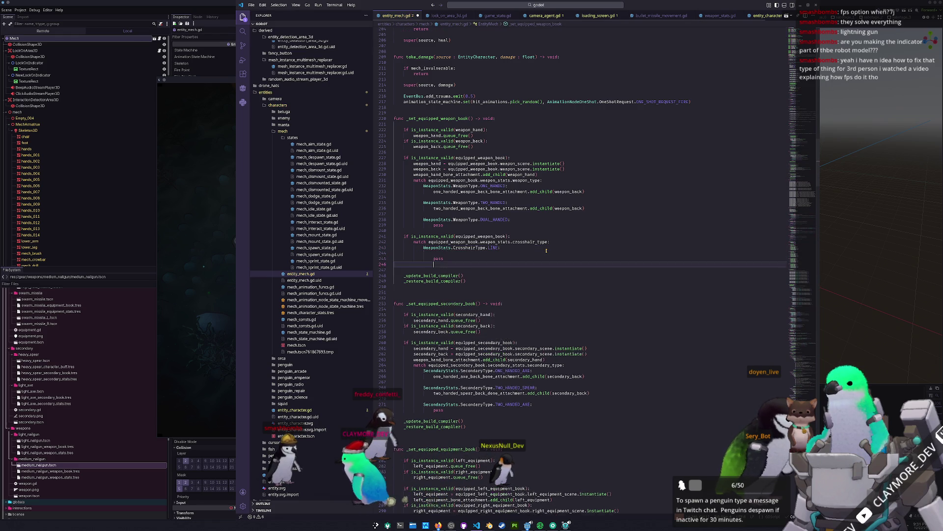
type("WeaponStats.Cros")
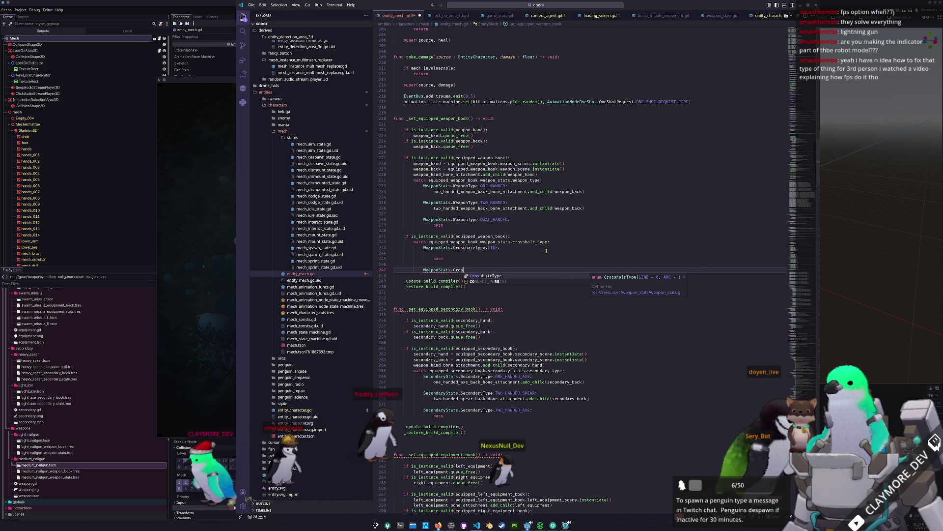
key("Tab")
type(".ARC")
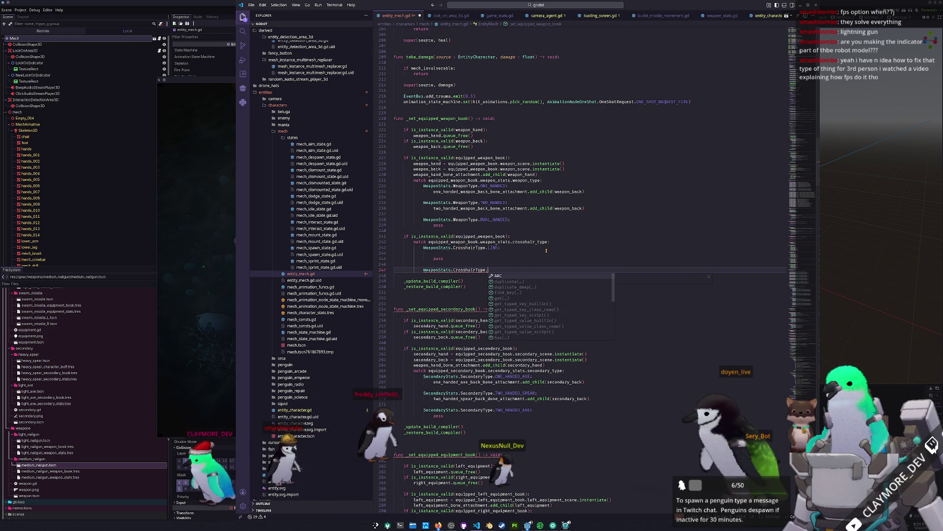
type(":")
key("Return")
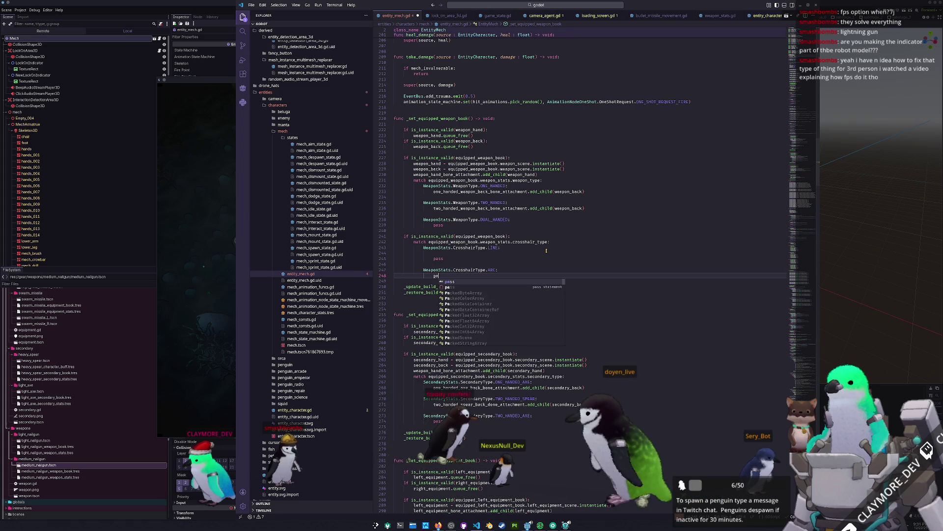
type("pass")
Step: Add TODO comments in the ARC case about a mesh with an arc shader and configuring it
key("Return")
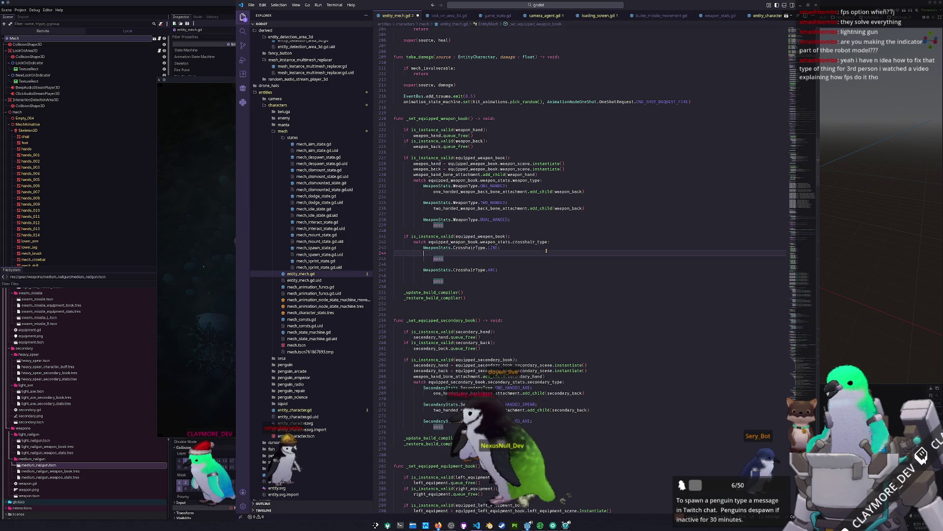
key("Up")
key("Up")
key("Up")
key("Up")
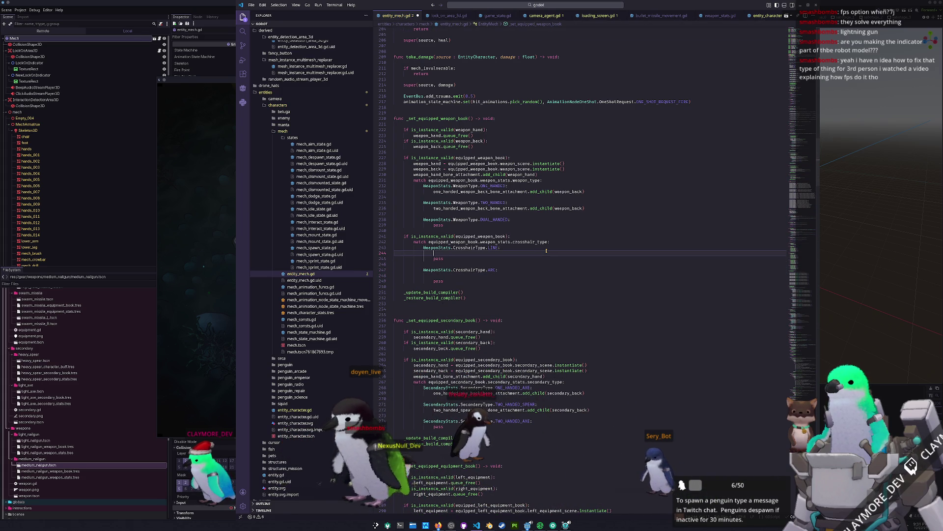
key("Down")
key("Down")
key("Down")
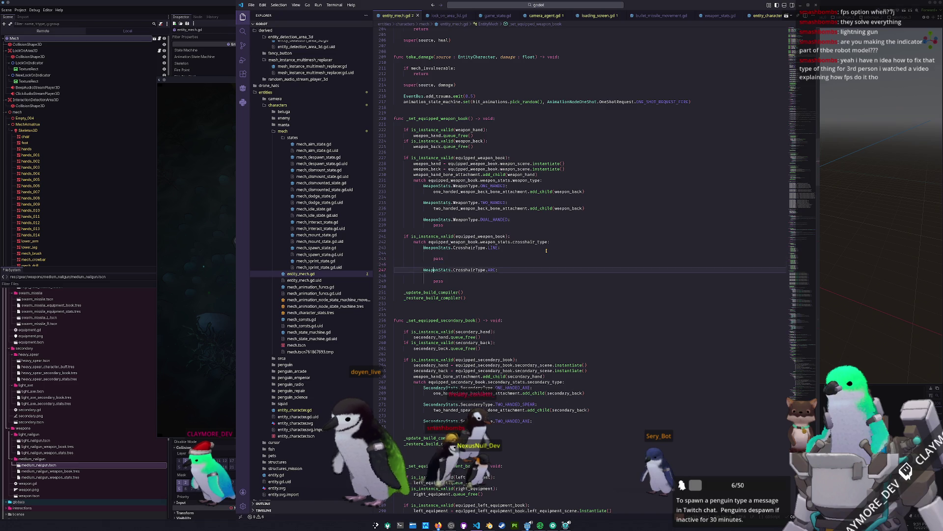
key("Return")
key("Return")
key("Up")
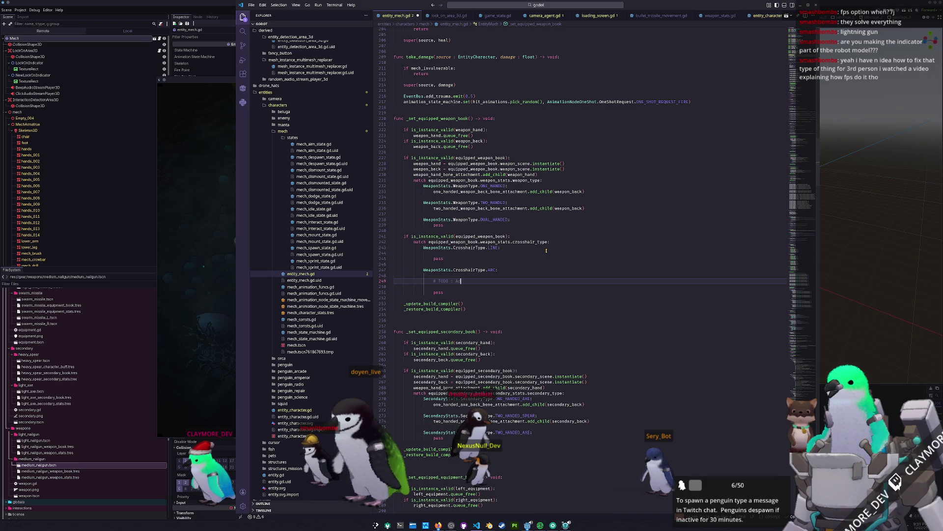
type("mesh with a ")
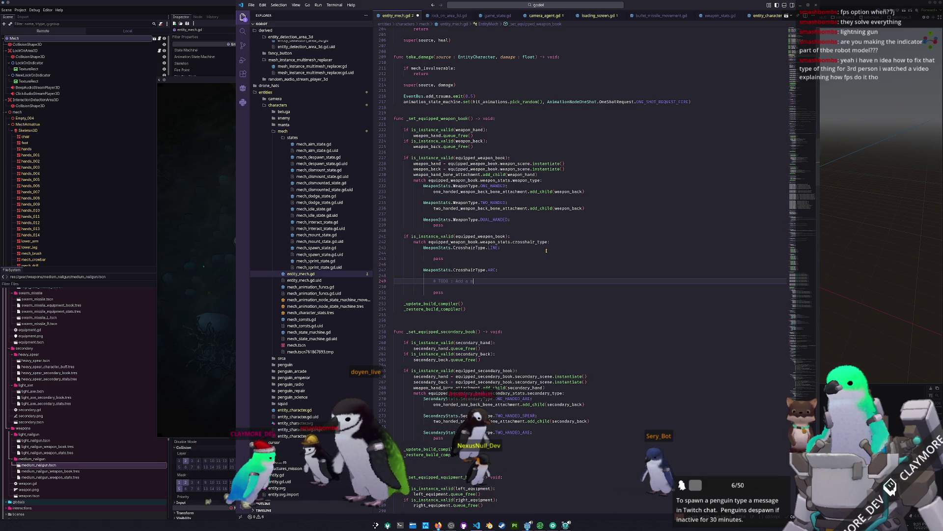
type("crosshair shado")
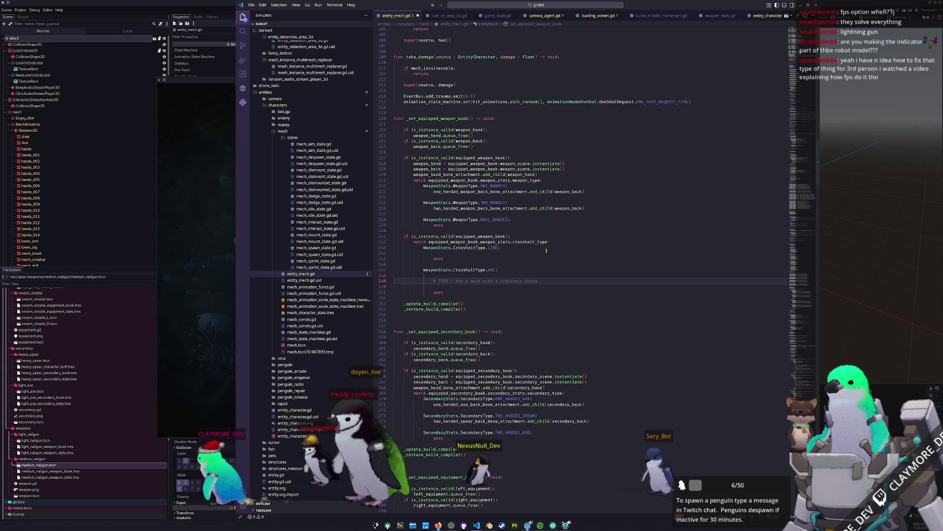
key("BackSpace")
key("BackSpace")
key("BackSpace")
type("n arc shader to")
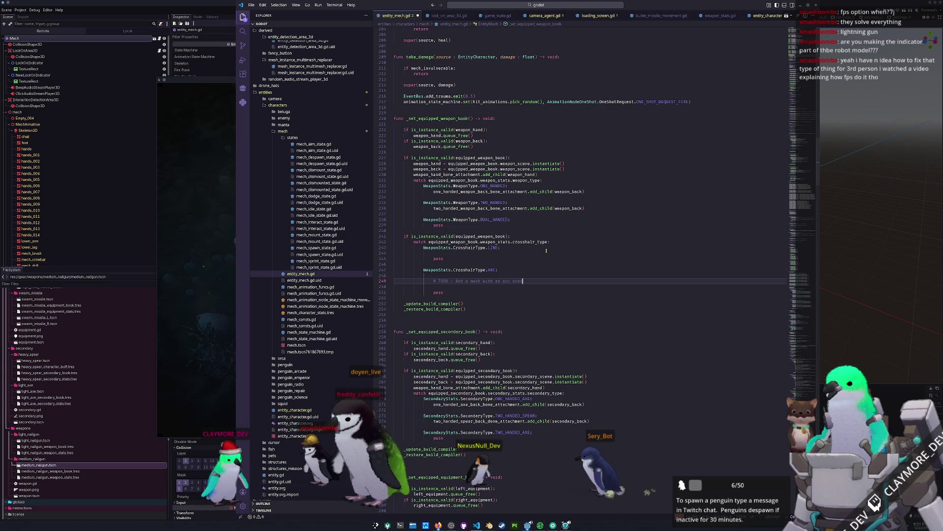
type(" it")
key("Return")
type("# ")
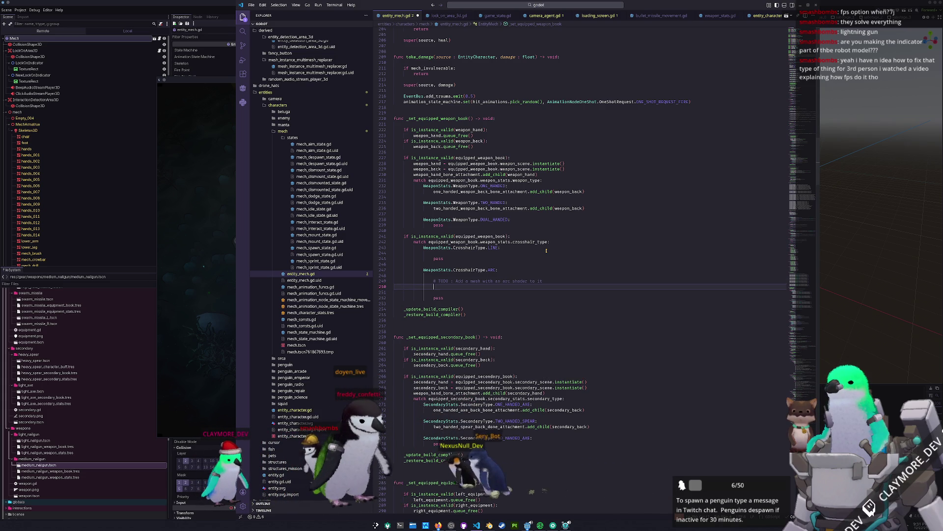
type("Cont")
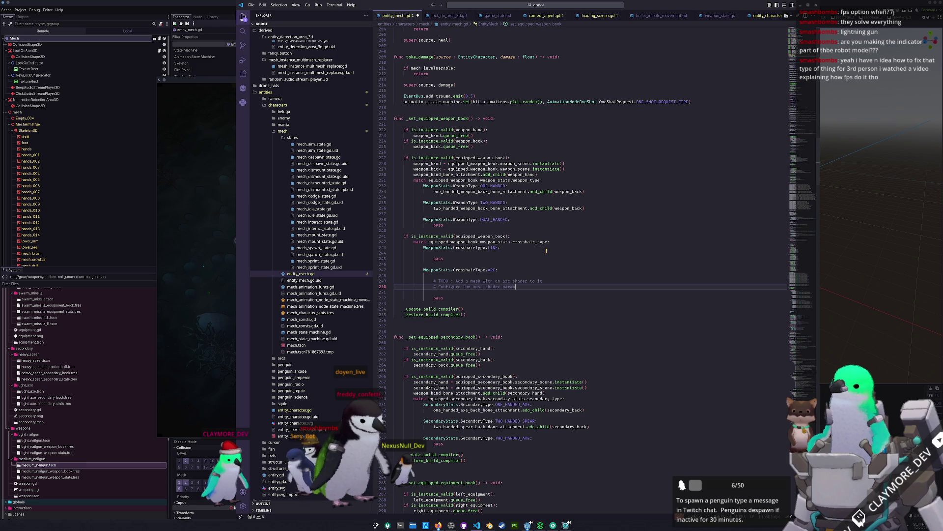
key("Return")
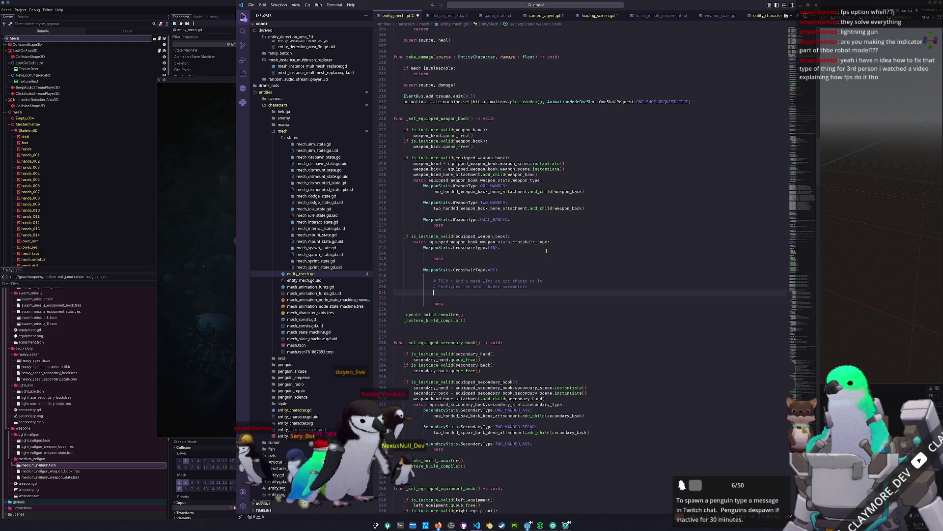
Step: Add a '# TODO : Add a mesh' comment under the LINE crosshair case
key("BackSpace")
key("Up")
key("Up")
key("Up")
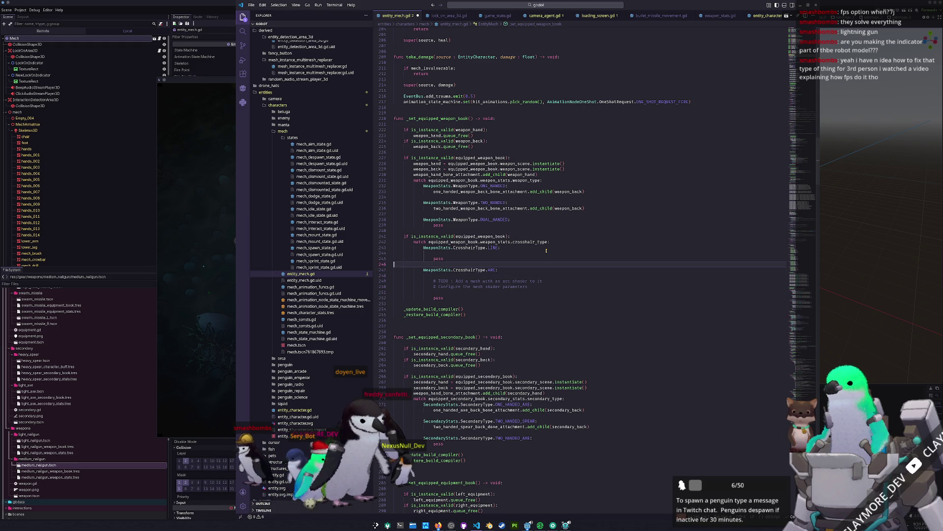
key("Return")
key("Return")
type("# TODO")
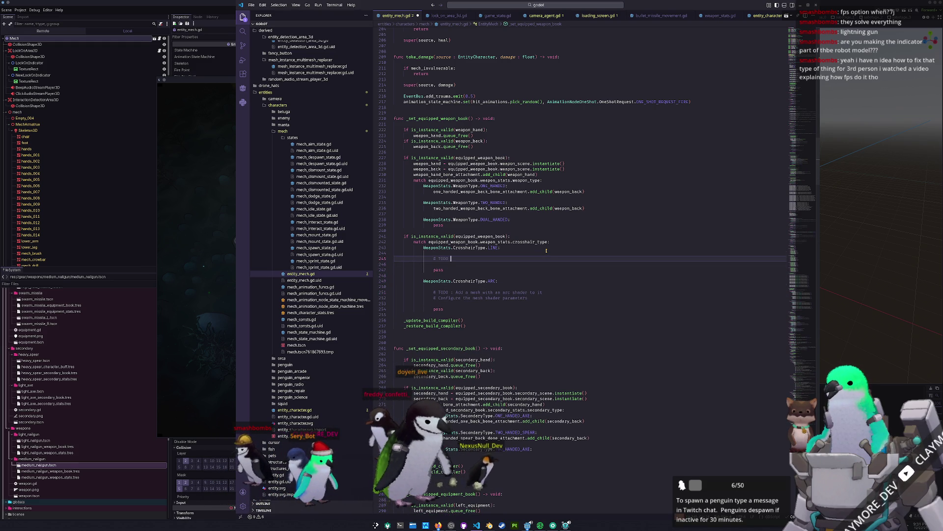
type(": Add a mesh")
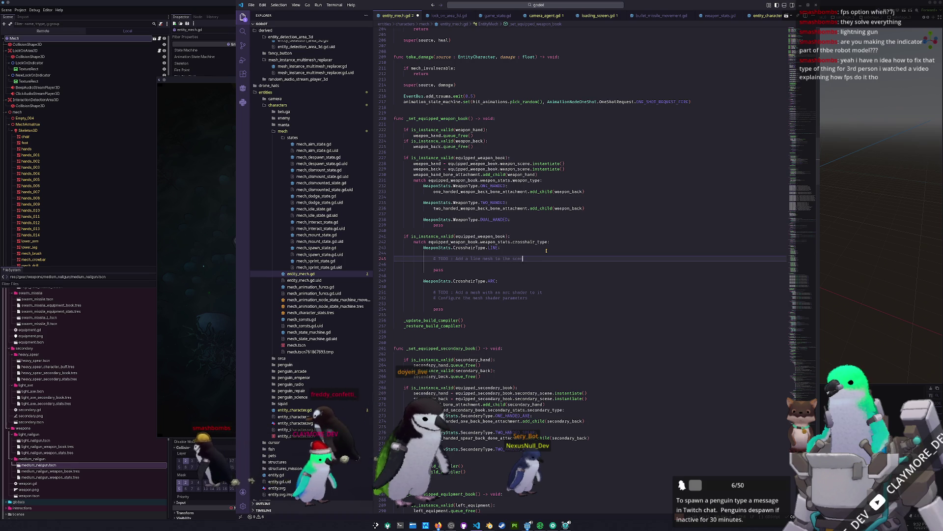
key("Return")
type("# Do nothing")
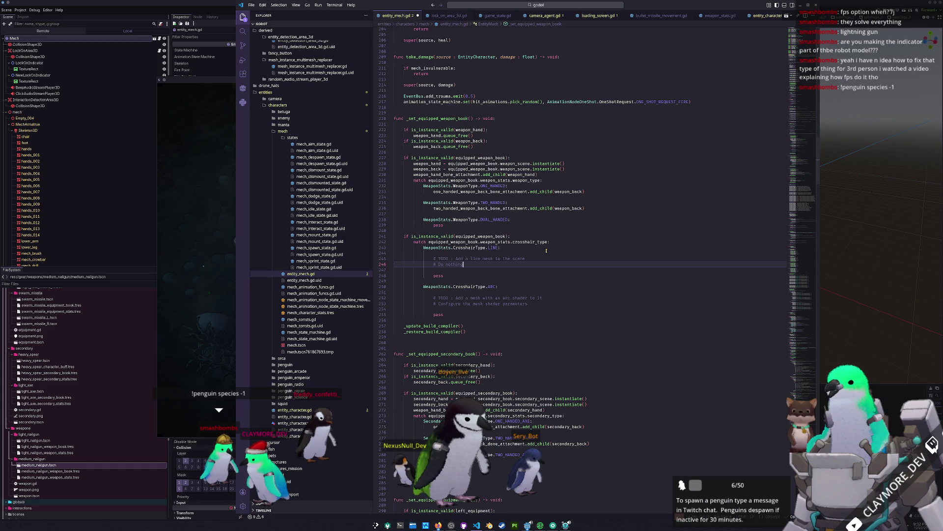
Step: Insert '# Configure the mesh shader parameters' above the Do nothing comment in the LINE case
key("Down")
key("Up")
key("Up")
key("Up")
key("Down")
key("Down")
key("Down")
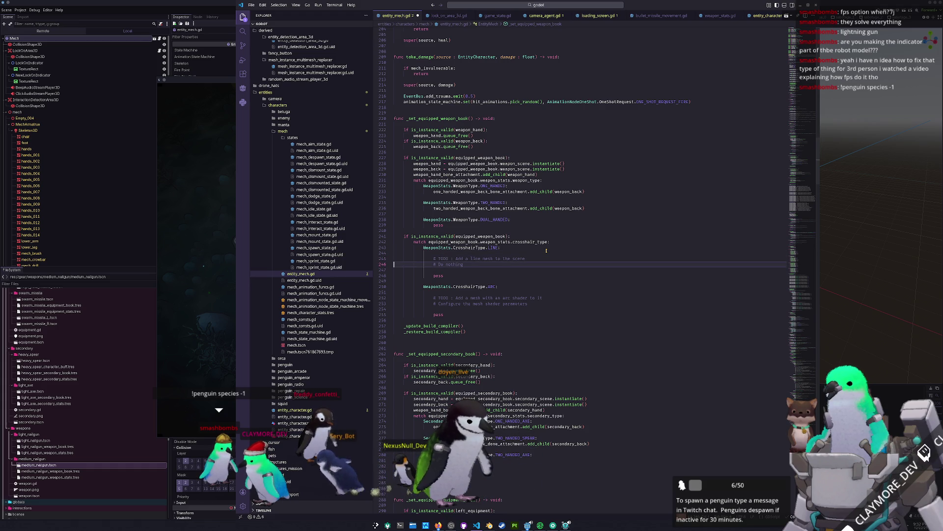
key("Up")
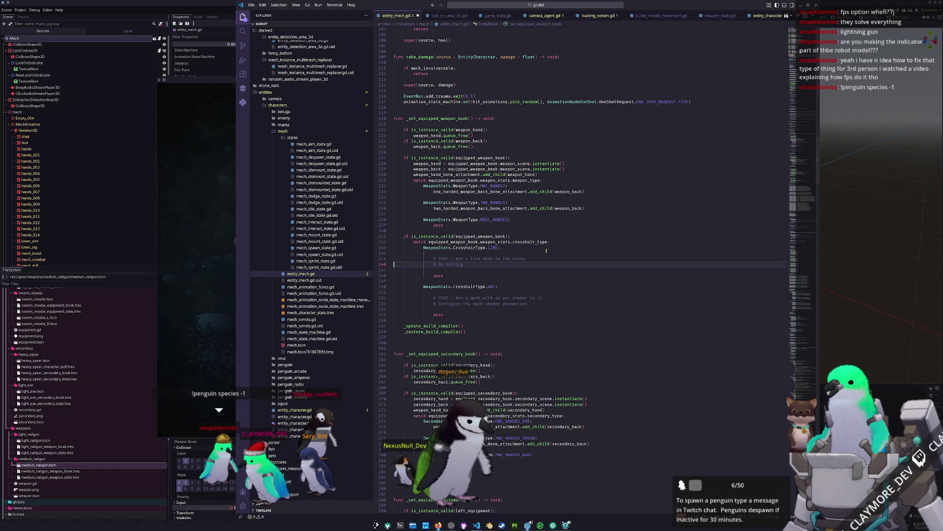
key("Return")
key("Up")
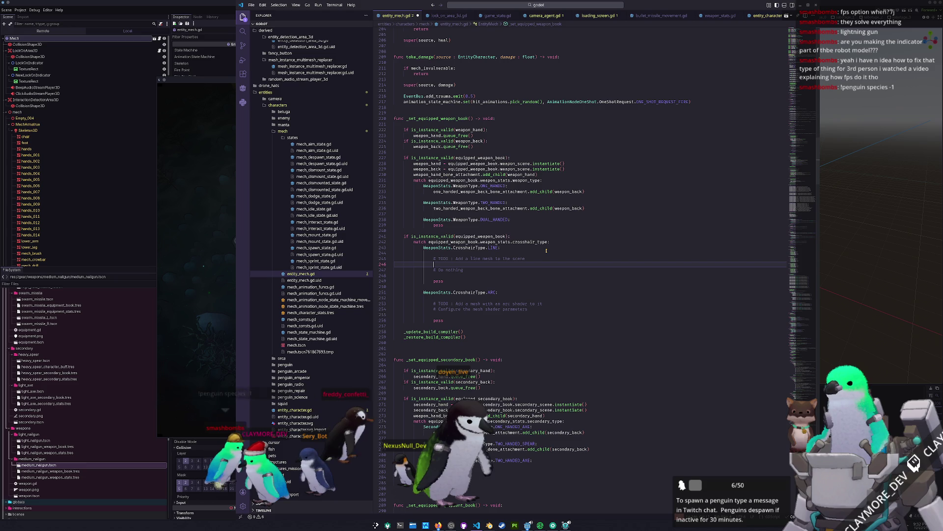
type("Configure ")
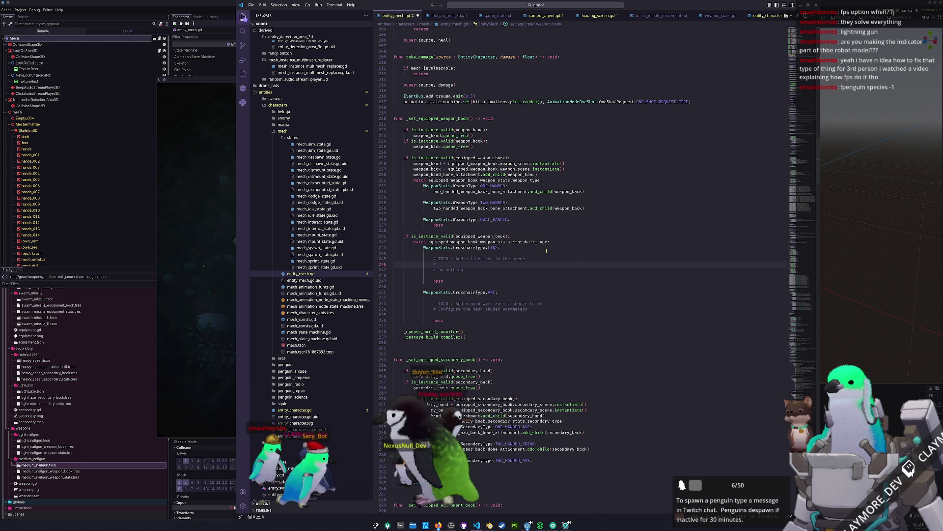
type("the mesh shader pa")
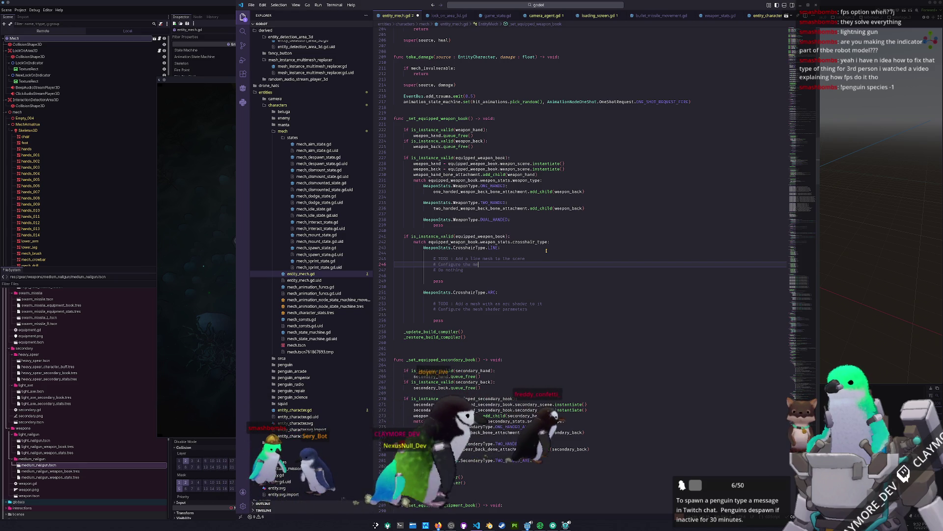
type("r")
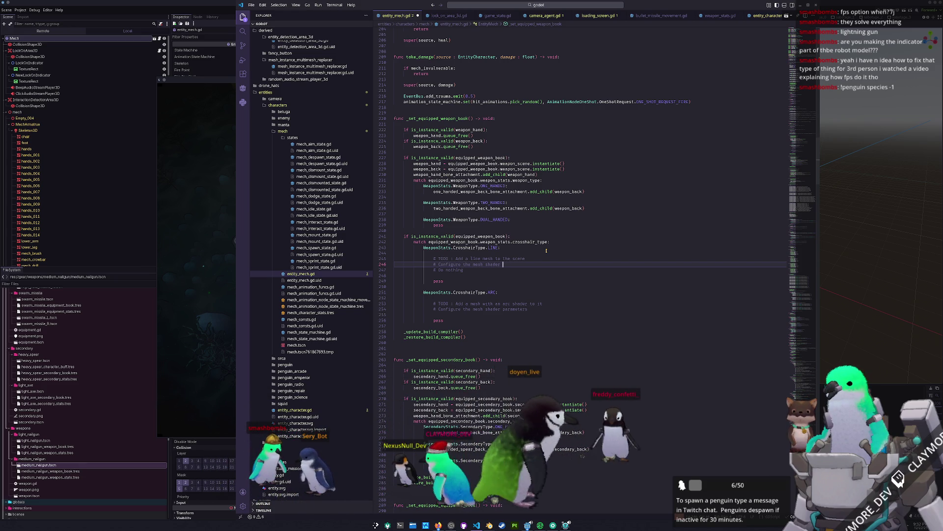
key("Up")
key("Home")
scroll(585, 285, "up", 5)
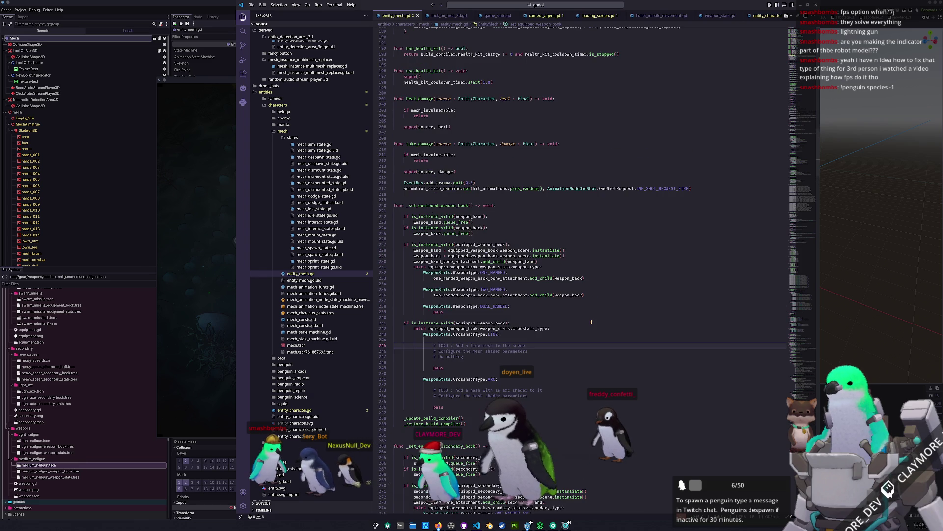
Step: Select 'nothing' in the LINE case comment and open the streaming app's preview window
left_click(511, 356)
left_click(510, 364)
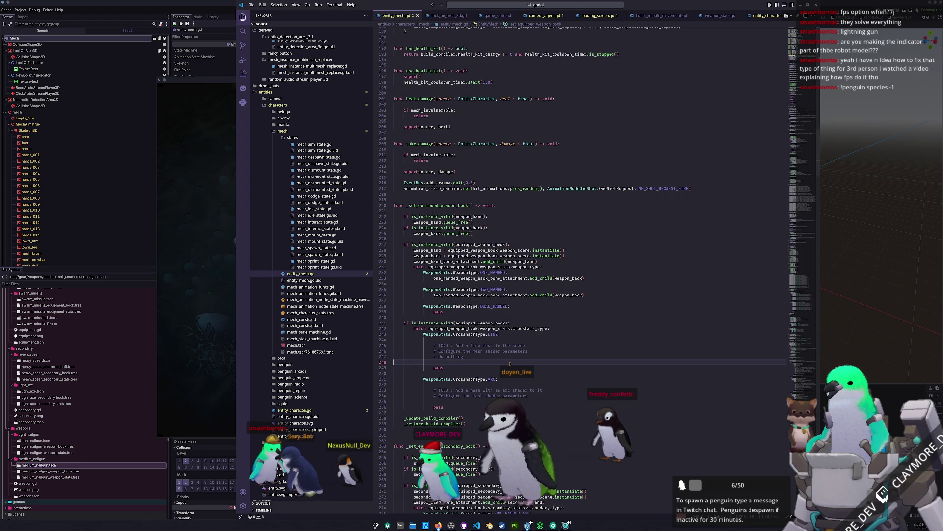
double_click(507, 358)
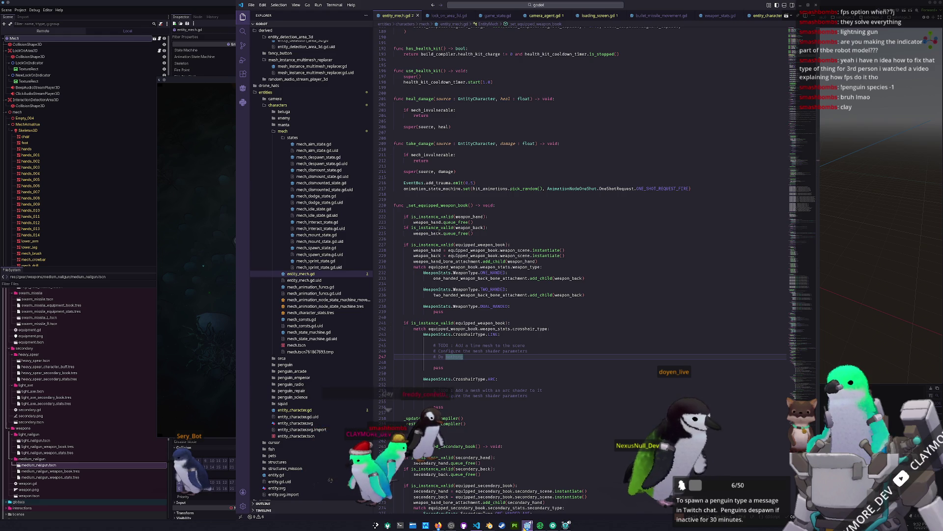
mouse_move(527, 527)
left_click(472, 495)
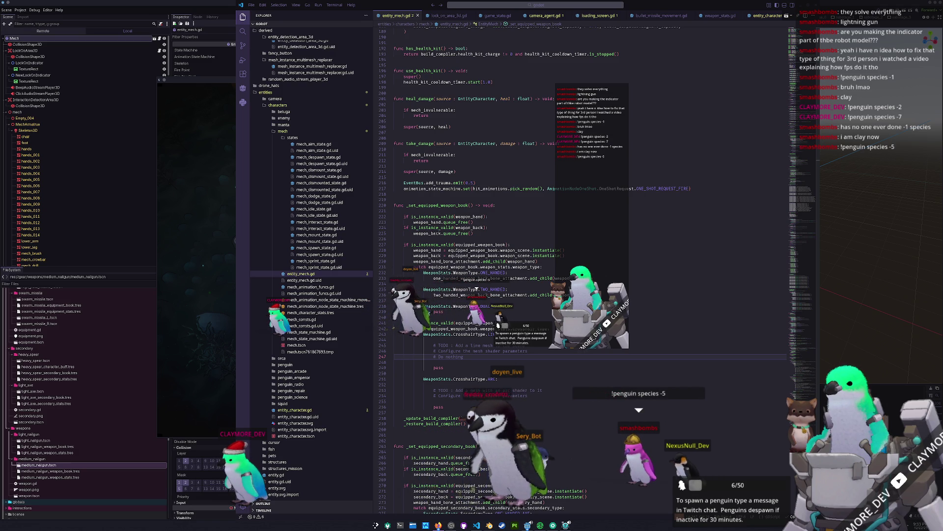
Step: Quit Godot, stopping the running game, and close Visual Studio Code
left_click(844, 283)
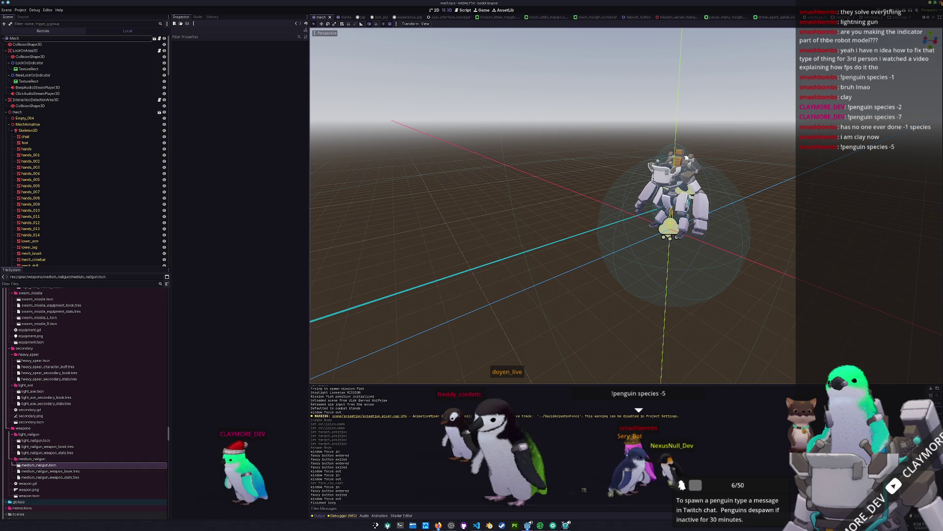
key("ctrl+q")
left_click(456, 267)
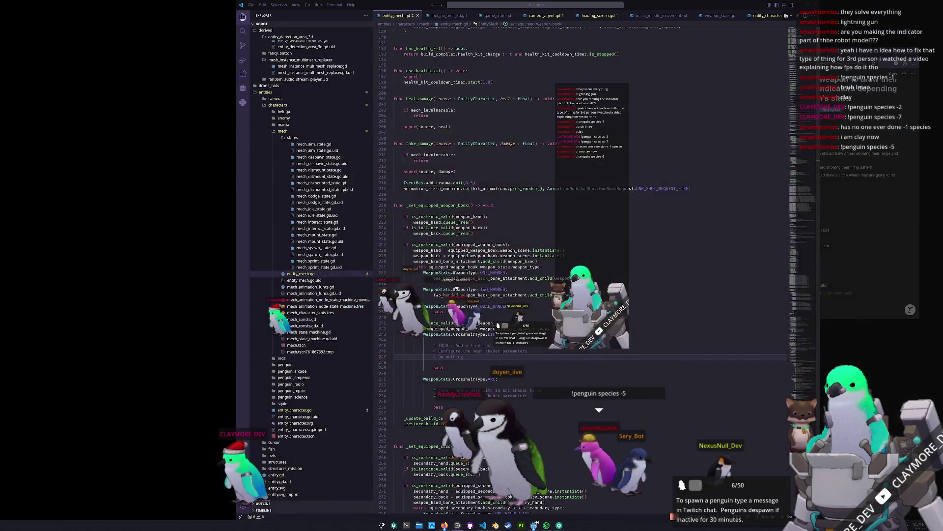
left_click(815, 5)
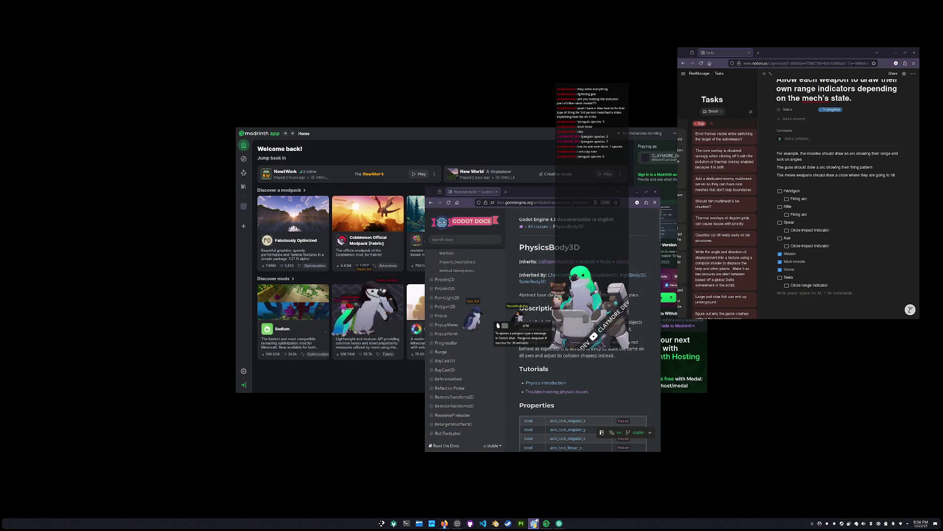
Step: Launch the Godot Project Manager, open ClaymoreTuber, and bring viewer.gd up in VS Code
right_click(534, 523)
left_click(545, 475)
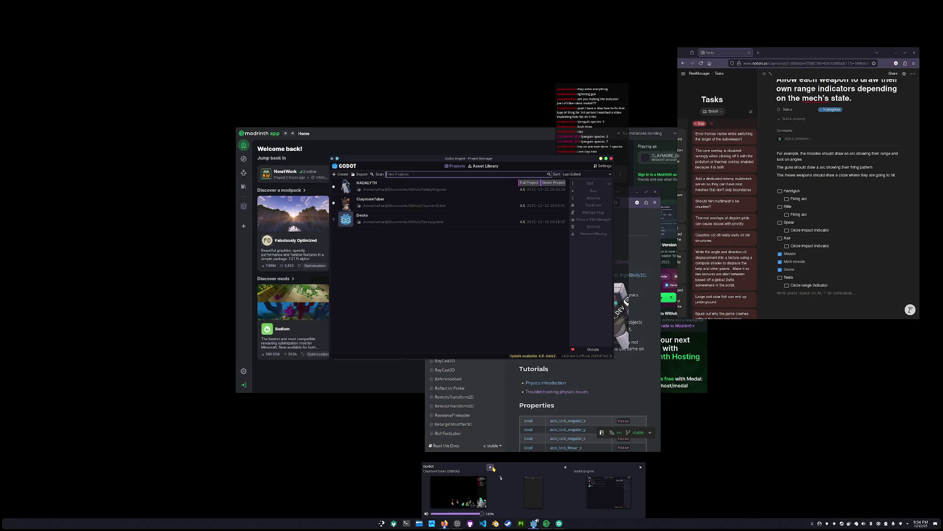
left_click(535, 198)
double_click(536, 198)
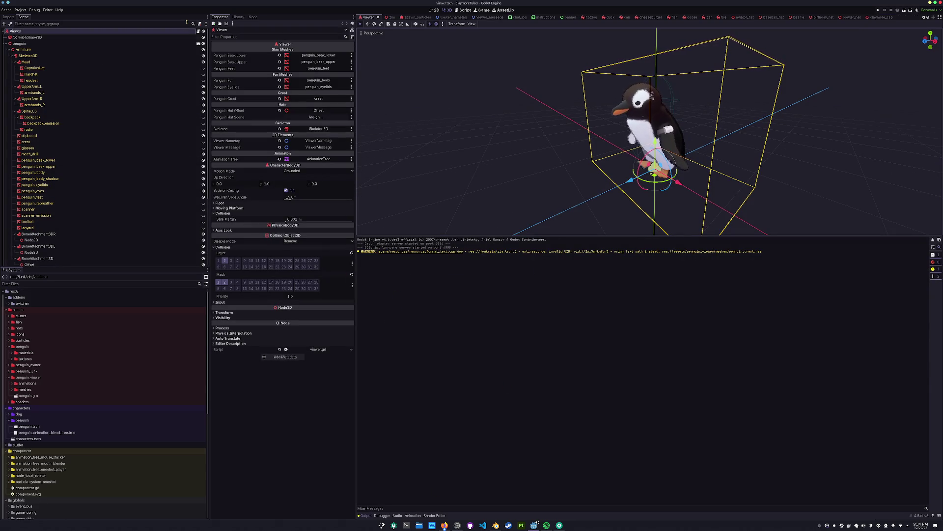
left_click(199, 32)
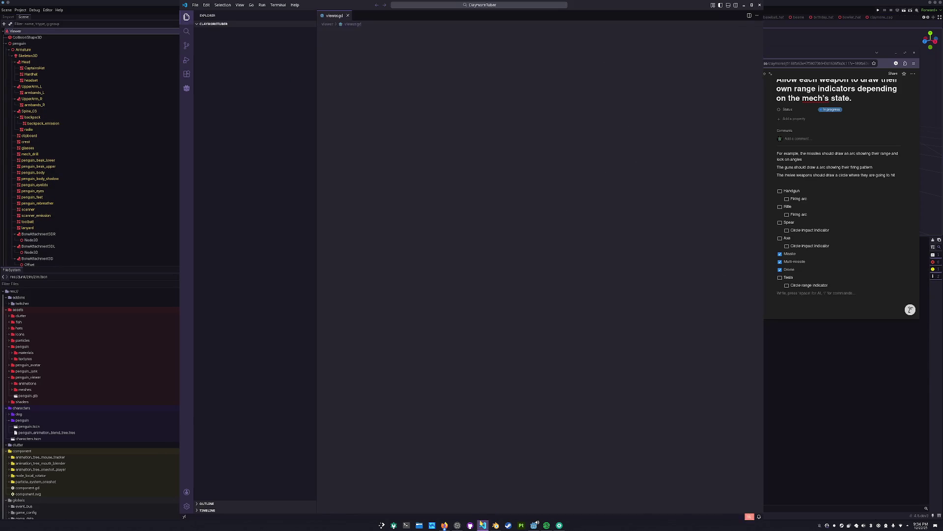
Step: Open viewer_manager.gd through the VS Code quick file search
left_click(528, 221)
left_click(471, 266)
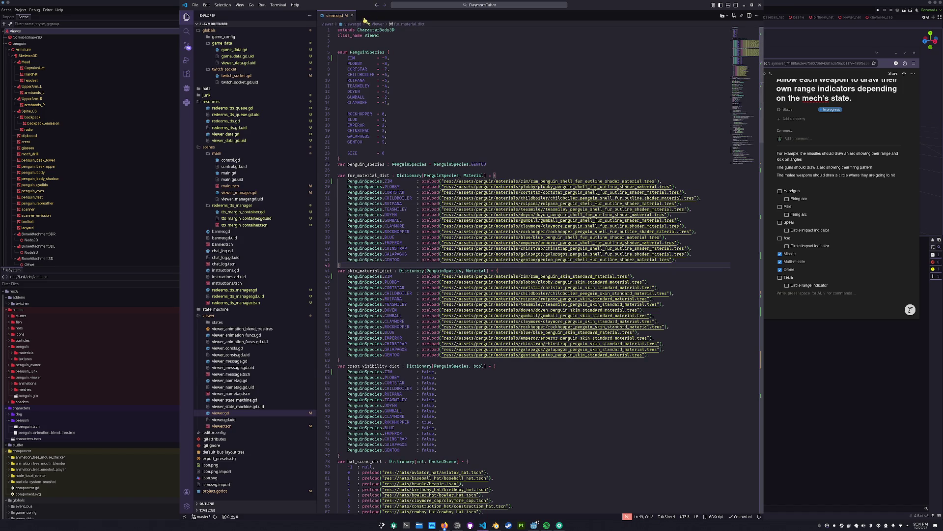
left_click(430, 9)
type("vie")
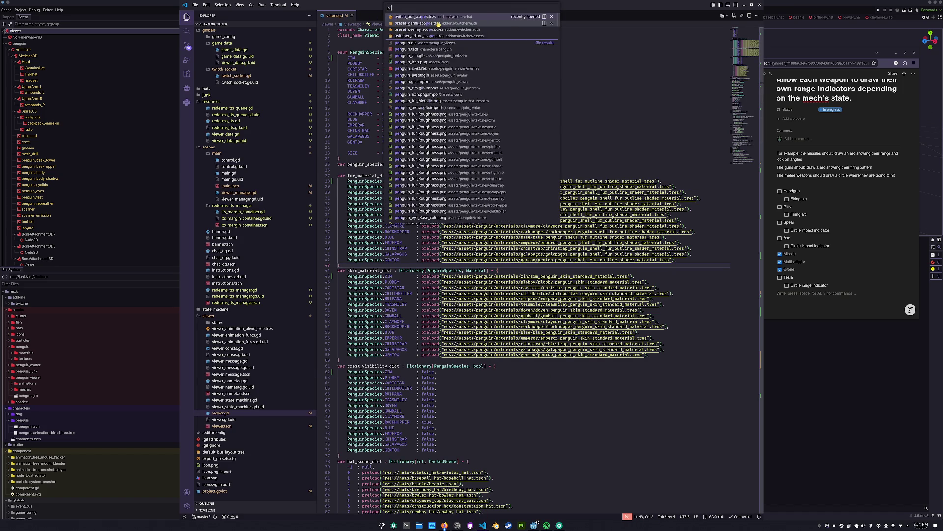
type("wer_manager")
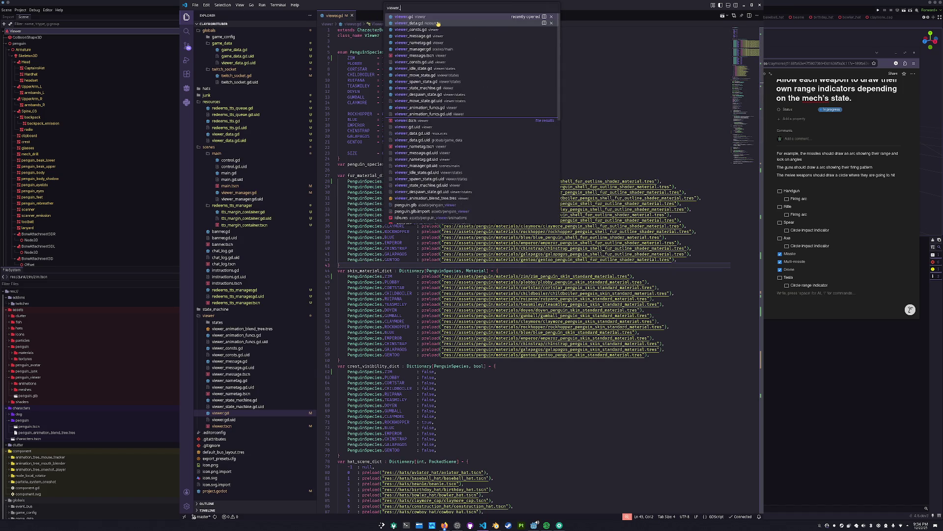
key("Return")
key("ctrl+p")
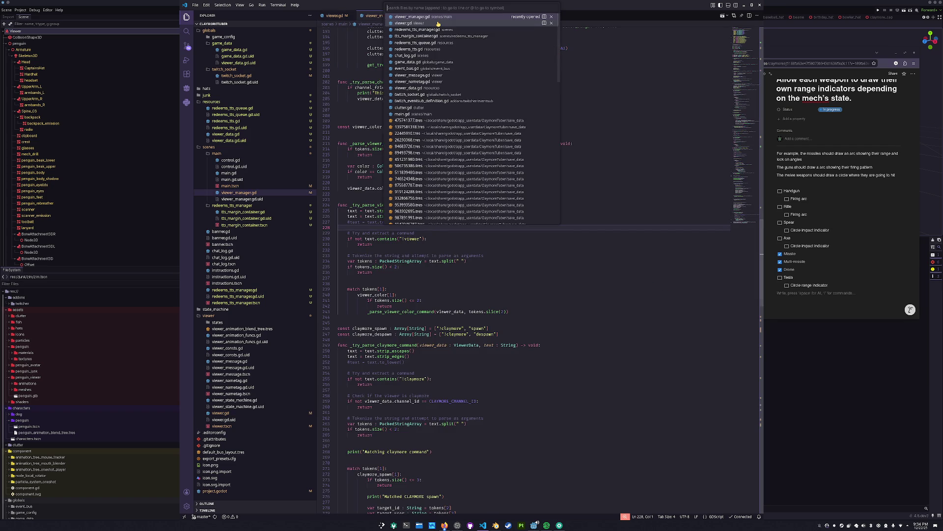
key("Escape")
Step: Search viewer_manager.gd for 'species' and select the species randomization block on lines 116–118
key("ctrl+f")
type("species")
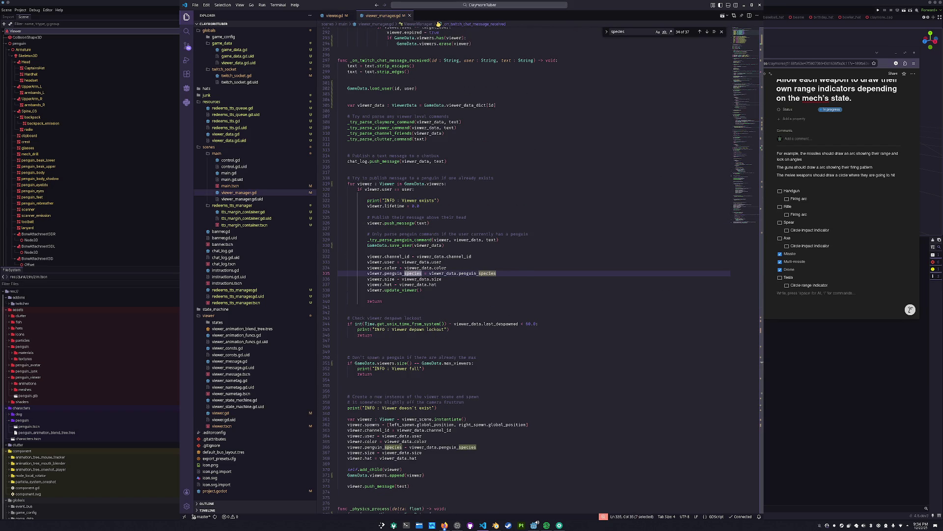
key("shift+Return")
key("shift+Return")
key("shift+Return")
key("Return")
key("shift+Return")
key("shift+Return")
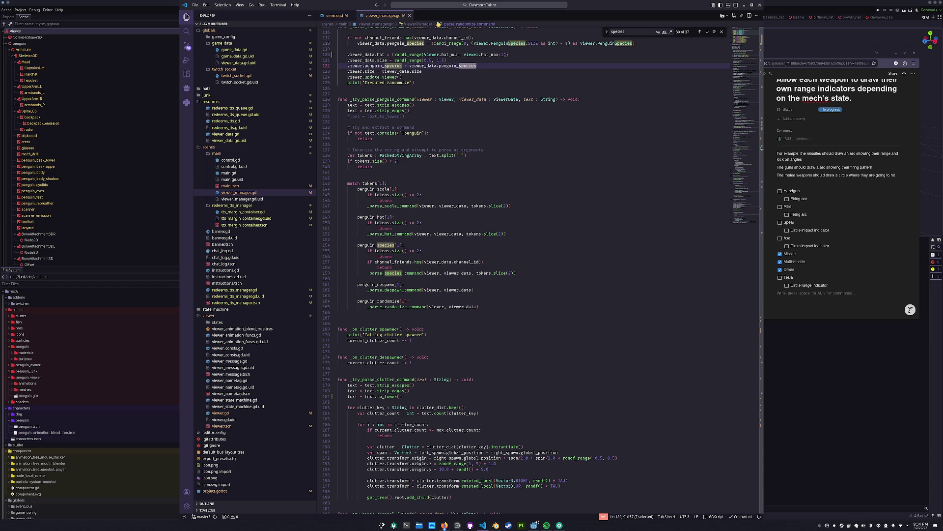
scroll(536, 195, "up", 8)
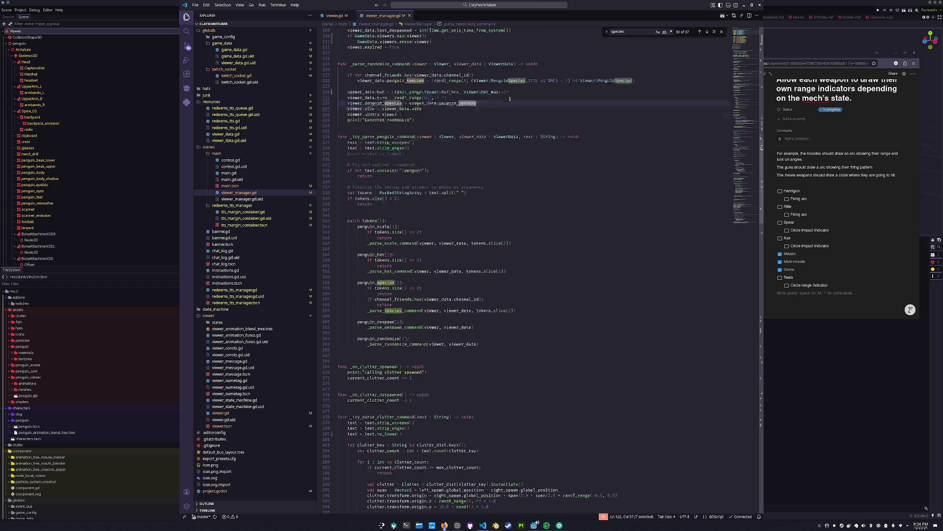
left_click(479, 196)
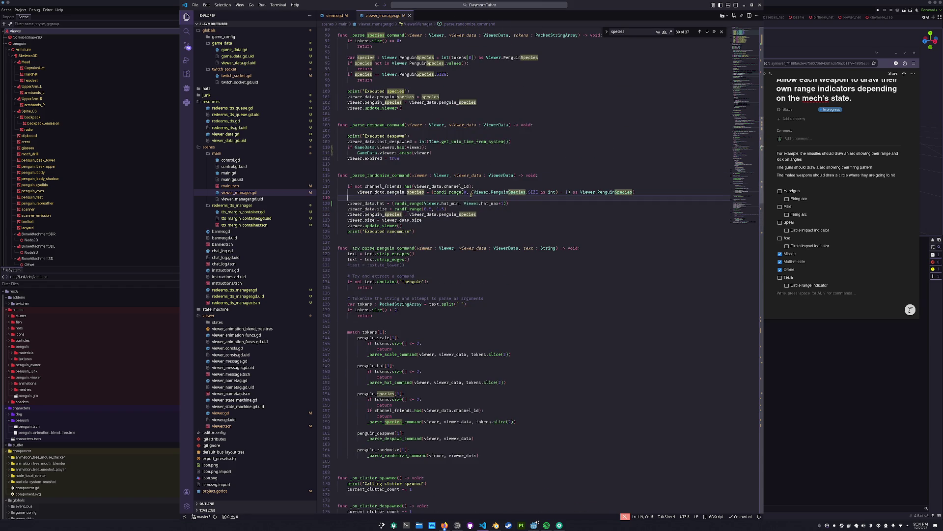
mouse_move(457, 192)
mouse_move(497, 193)
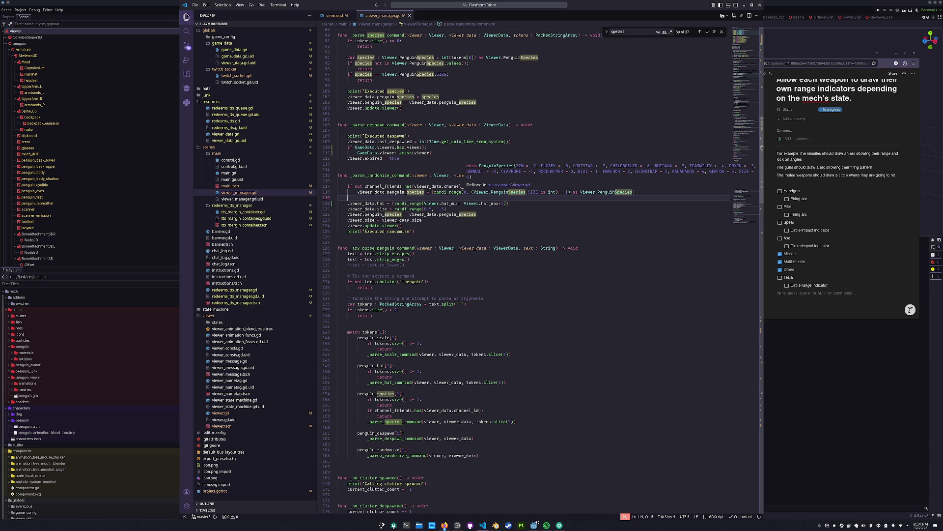
left_click(509, 192)
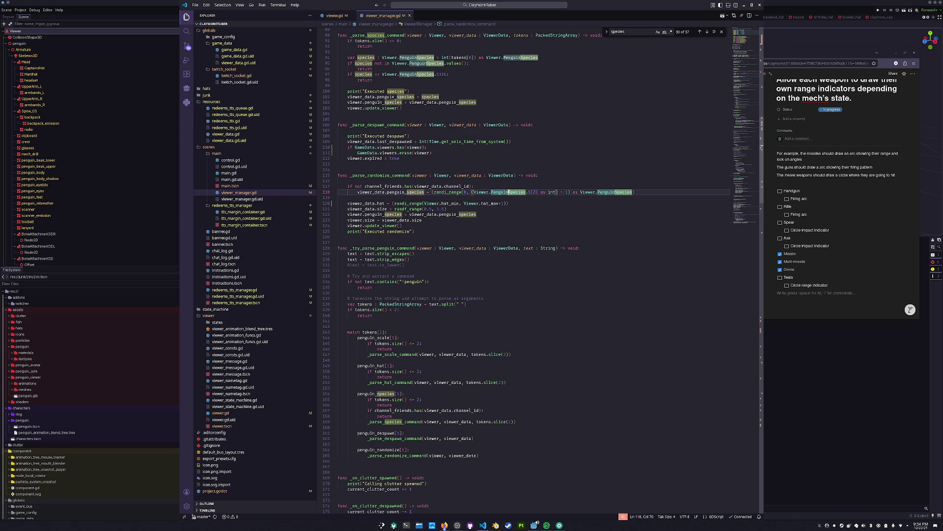
scroll(508, 191, "up", 2)
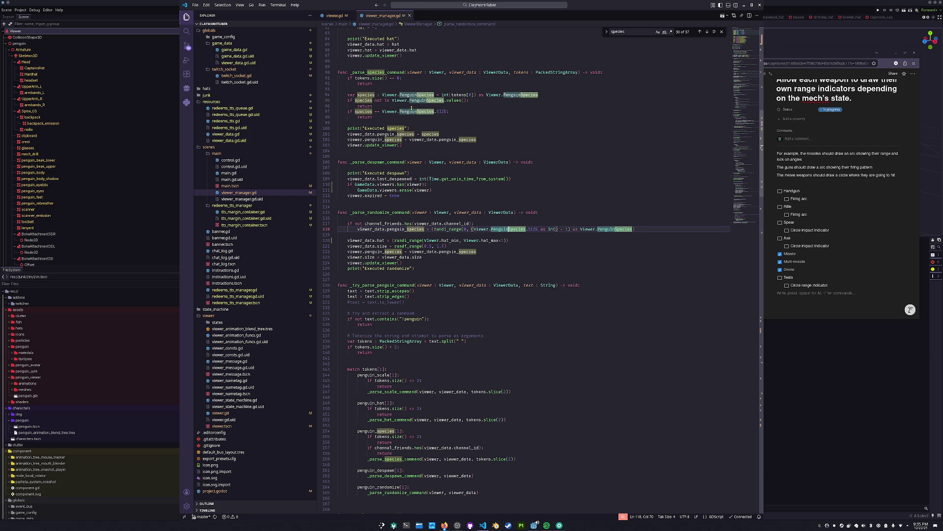
left_click_drag(637, 229, 339, 218)
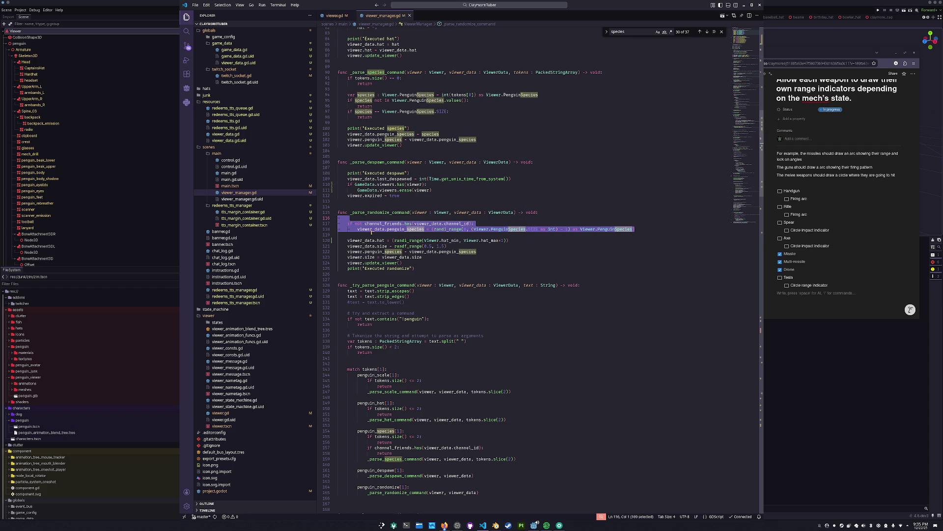
Step: Inspect the species command function's early return and PenguinSpecies conversion line
left_click(383, 121)
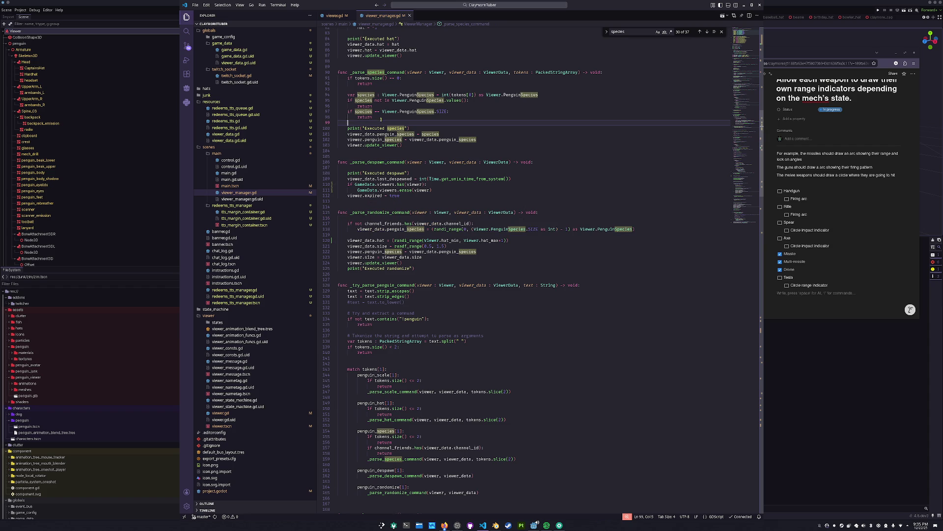
left_click(372, 106)
left_click(432, 100)
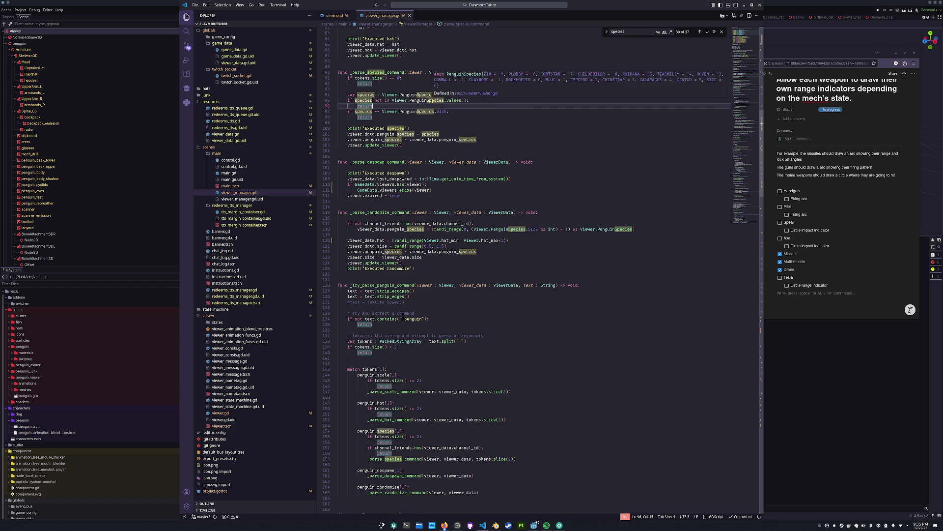
mouse_move(458, 95)
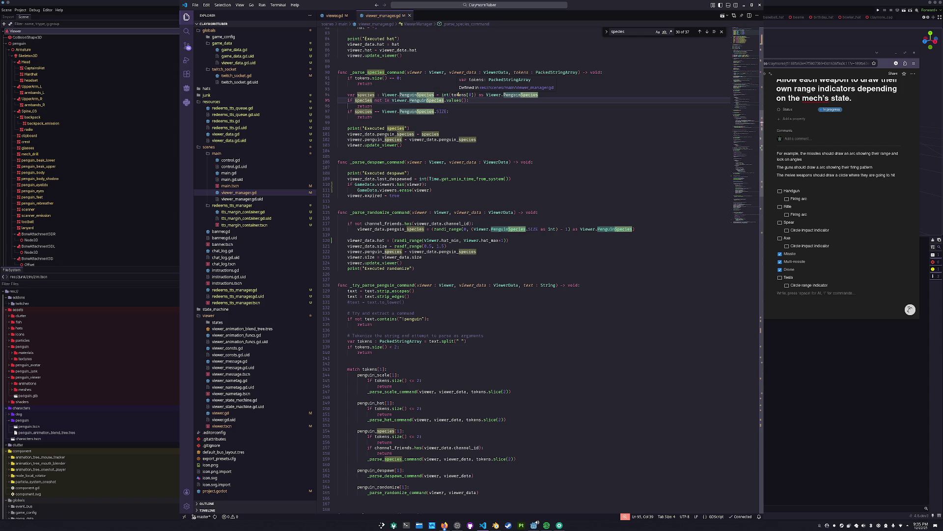
left_click(549, 96)
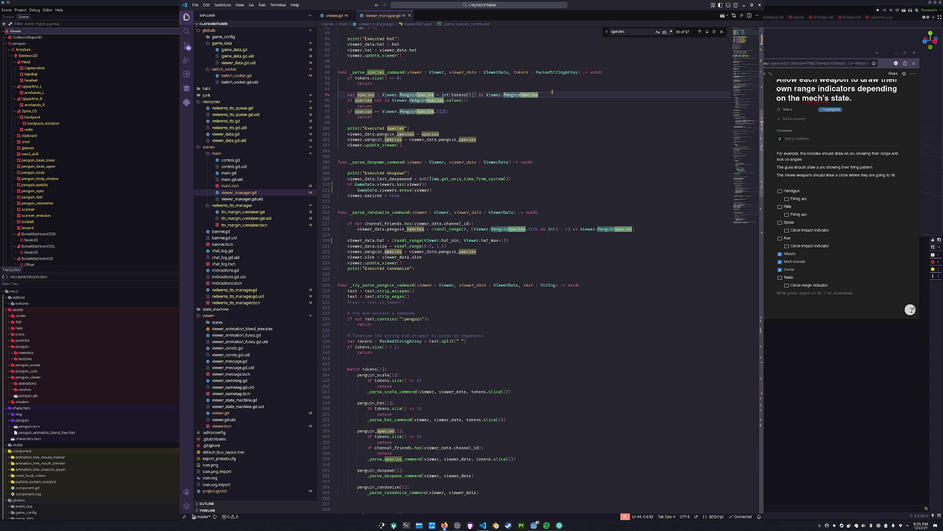
Step: Add an 'if species < 0:' check that sets species to 0 as Viewer.PenguinSpecies
key("Return")
key("Return")
key("Up")
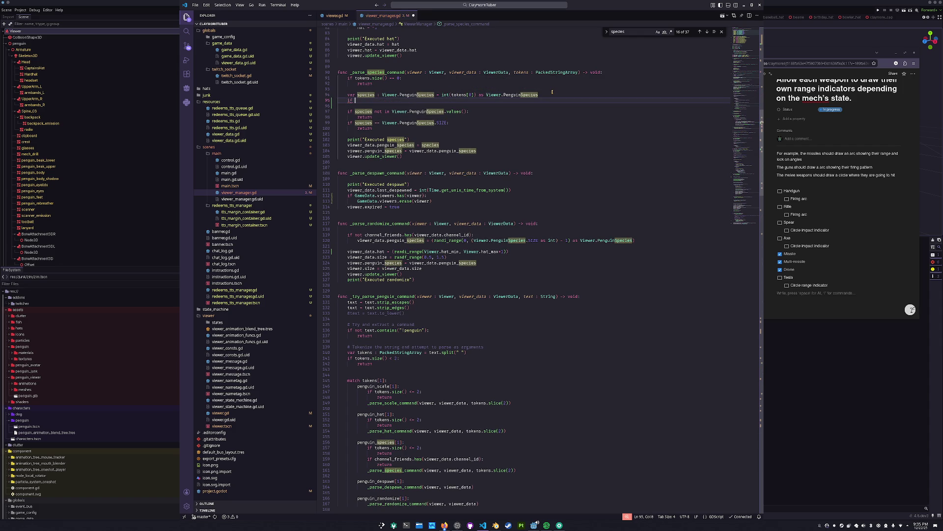
type("f species ")
type(" = 0")
key("Return")
type("species = 0")
key("Up")
key("Left")
key("Left")
key("BackSpace")
key("Down")
key("Down")
key("Return")
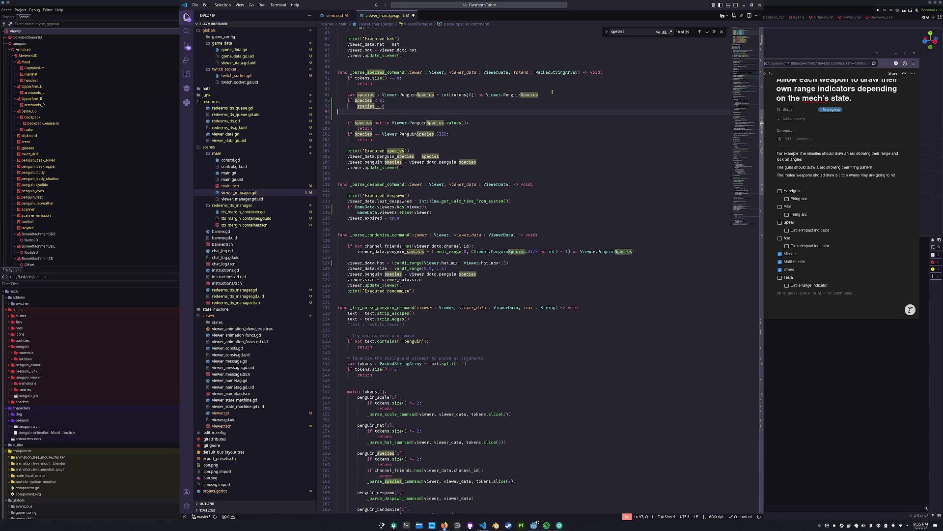
key("Delete")
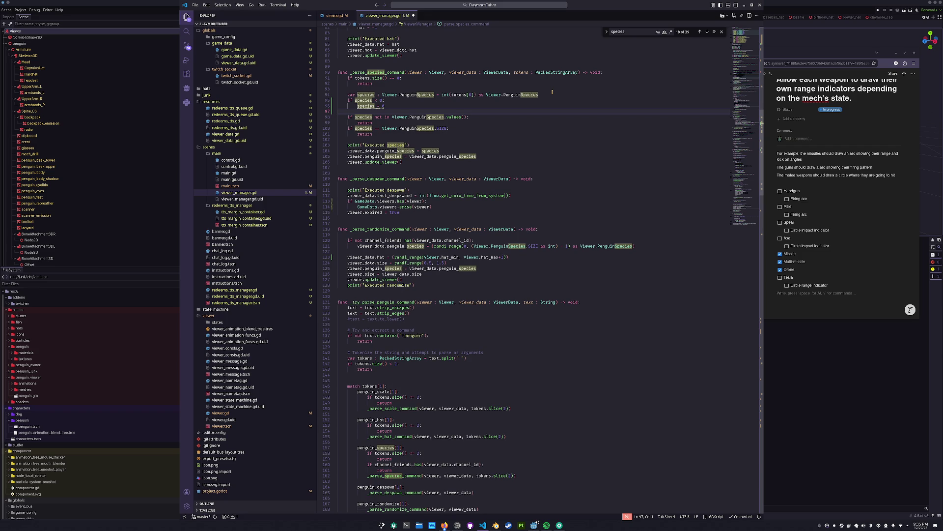
key("BackSpace")
type("as ")
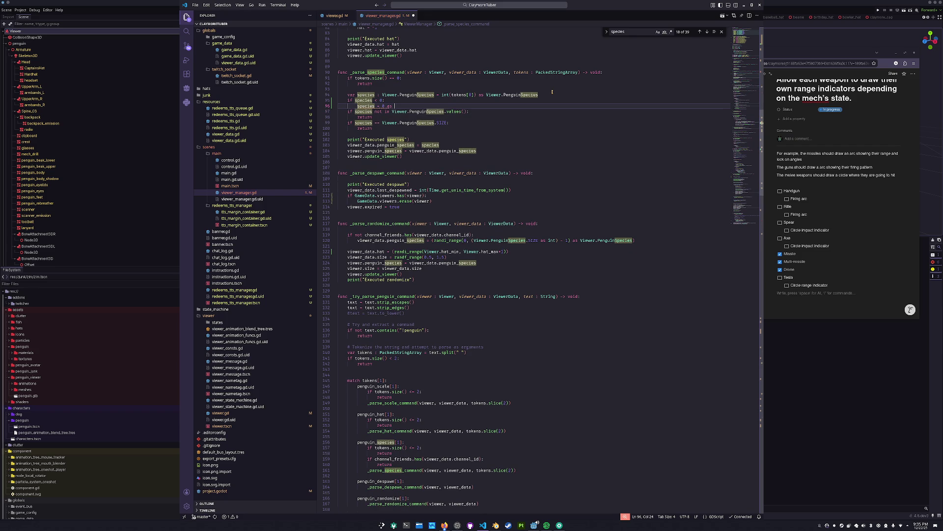
type("Viewer.PenguinSpecies")
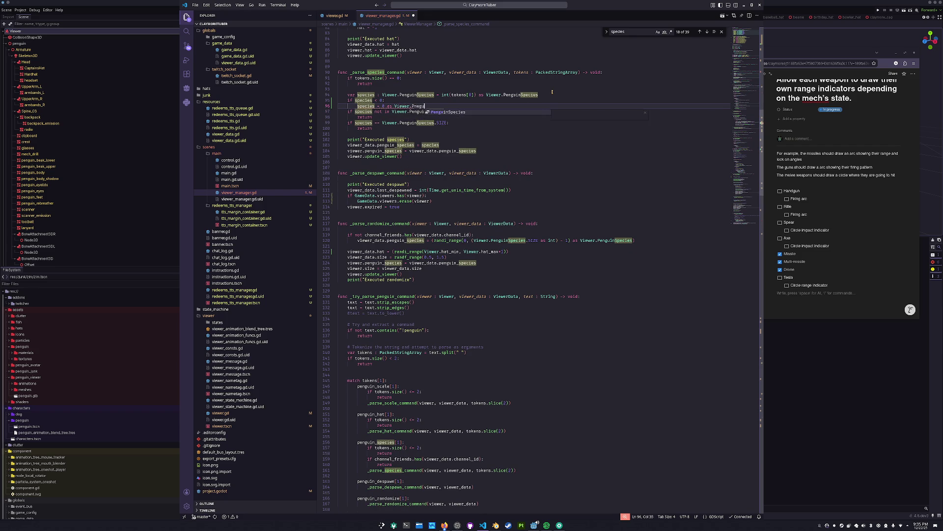
Step: Add blank lines around the new species clamp and save viewer_manager.gd
key("Right")
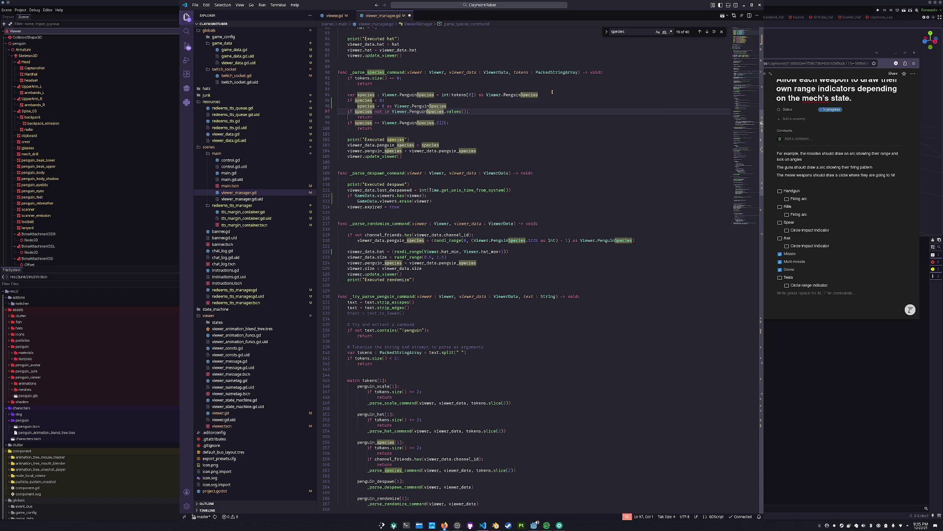
key("Return")
key("Up")
key("Up")
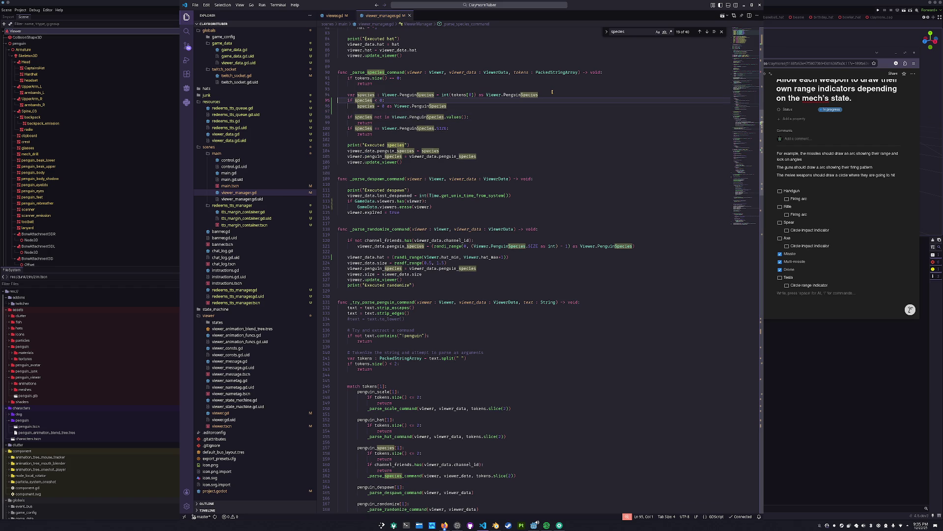
key("Down")
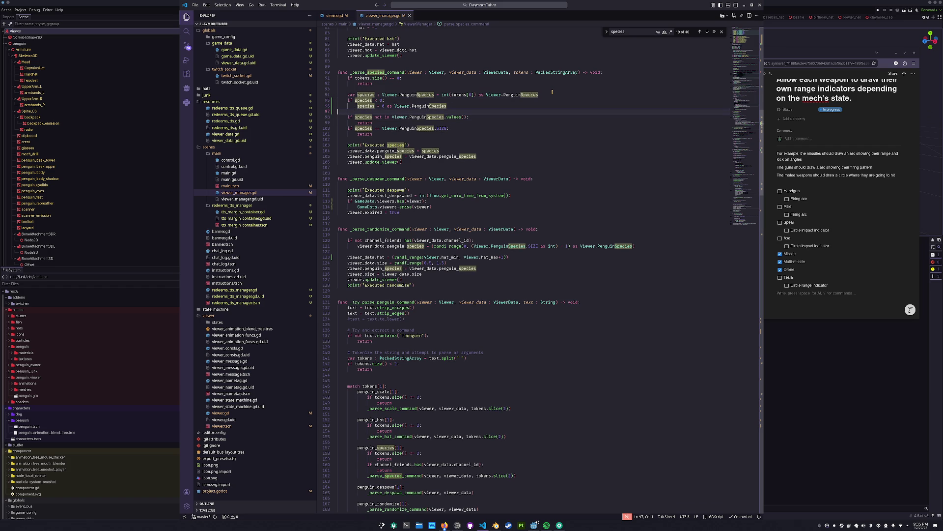
key("Down")
key("Down")
key("Down")
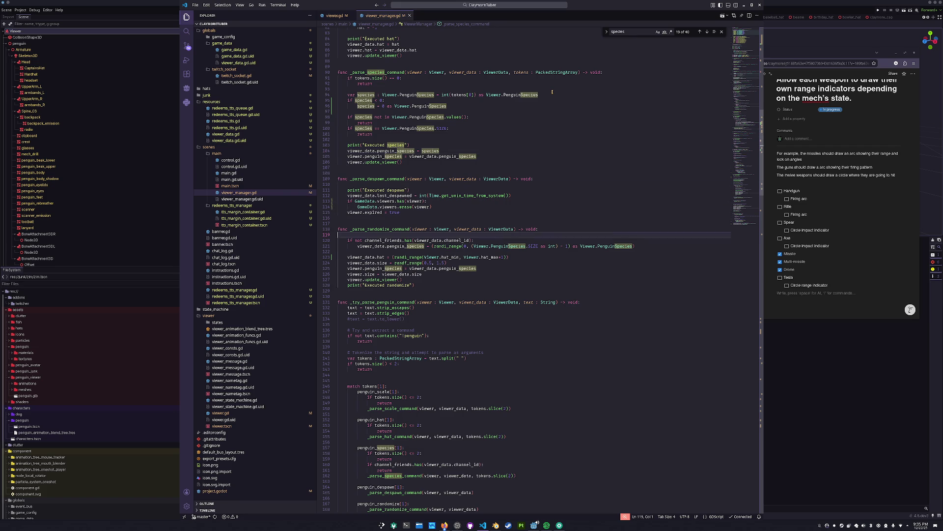
key("Up")
key("Up")
key("Up")
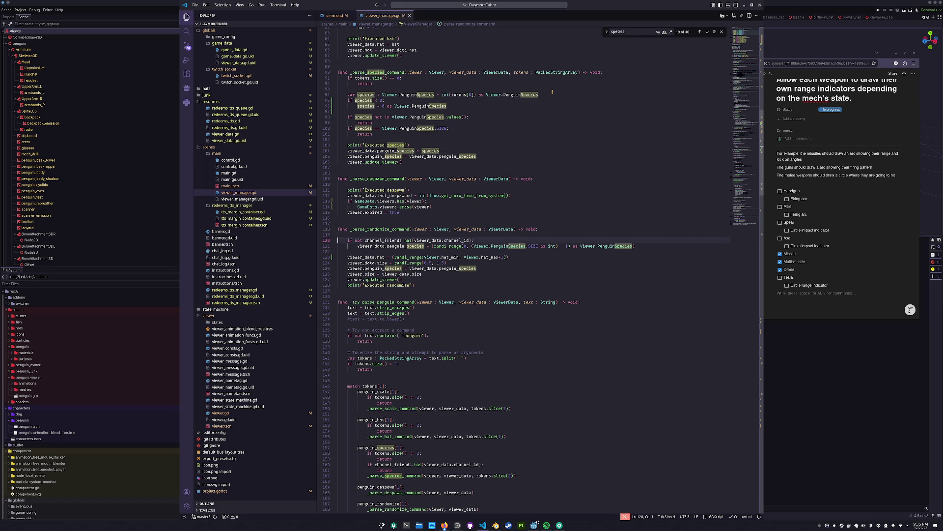
key("Up")
key("Up")
key("Up")
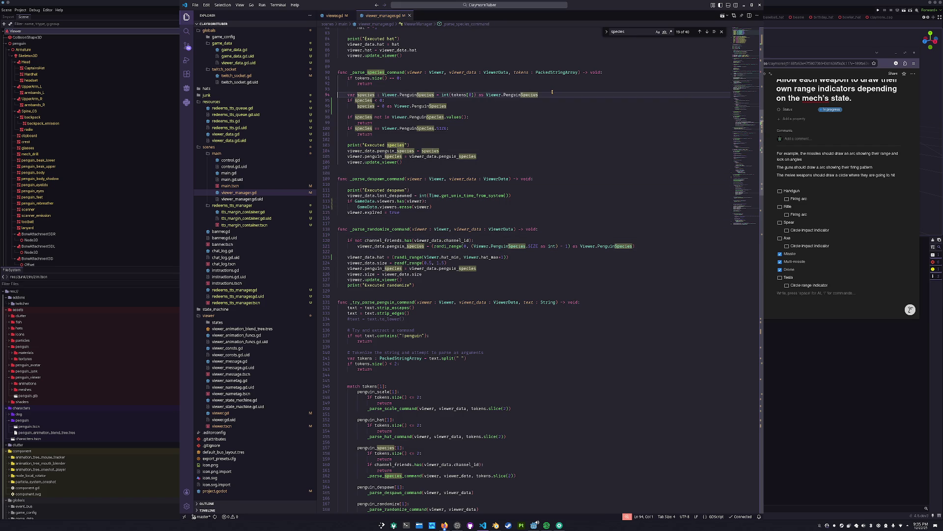
key("Down")
key("Down")
key("Down")
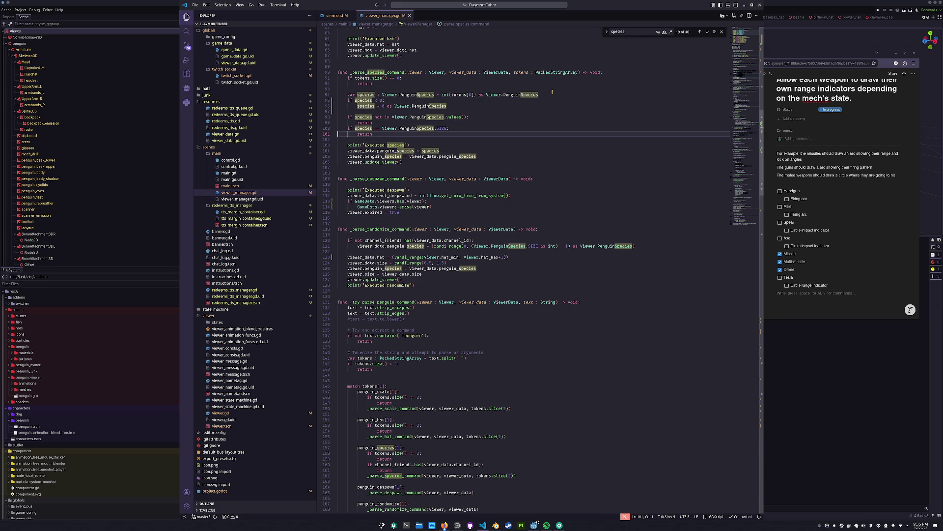
key("Up")
key("Up")
key("Up")
key("Return")
key("Up")
key("Up")
key("Up")
key("Return")
key("Down")
key("Down")
key("Down")
key("ctrl+s")
Step: Replace the species-reset line and its blank lines under 'if species < 0:' with 'return'
key("Up")
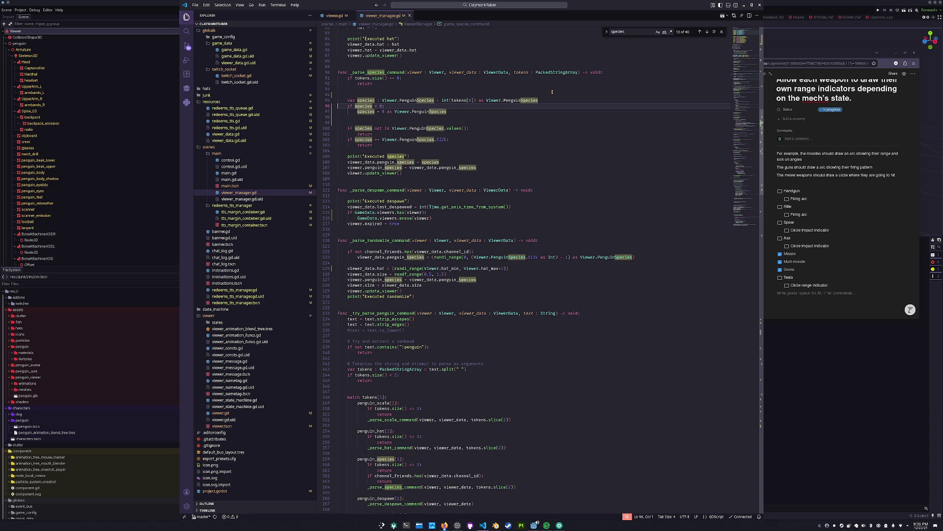
key("Up")
key("Home")
key("Right")
key("Right")
key("Right")
key("Right")
key("Right")
key("Right")
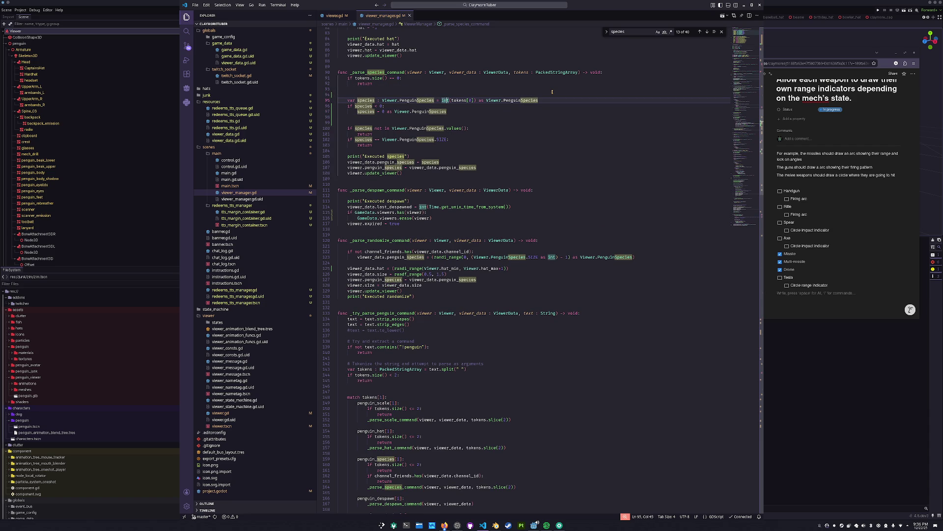
key("Down")
key("Home")
key("Right")
key("Right")
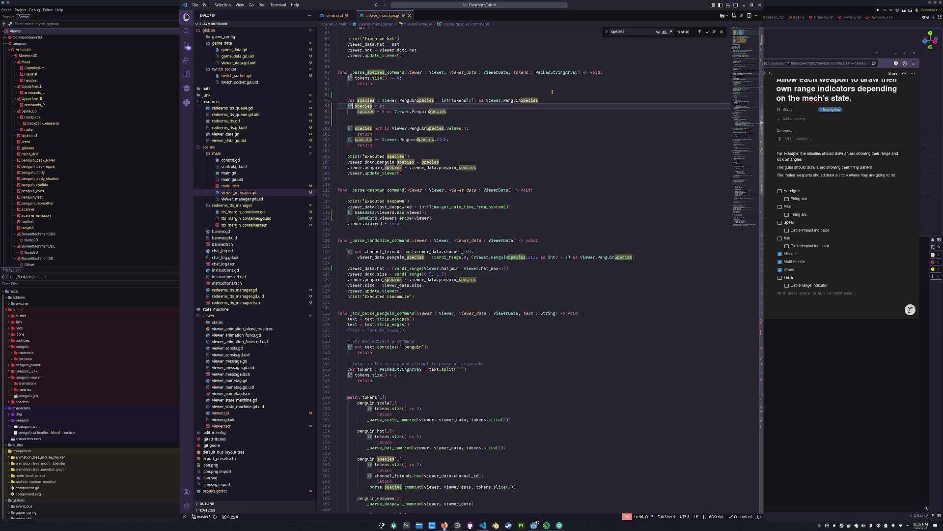
key("Right")
key("Right")
key("Right")
key("Down")
key("Right")
key("Right")
key("Right")
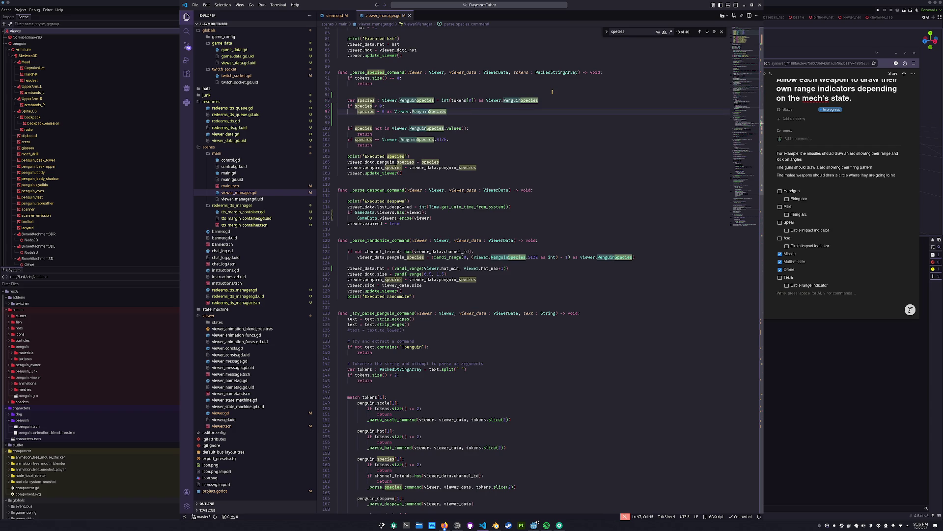
key("Down")
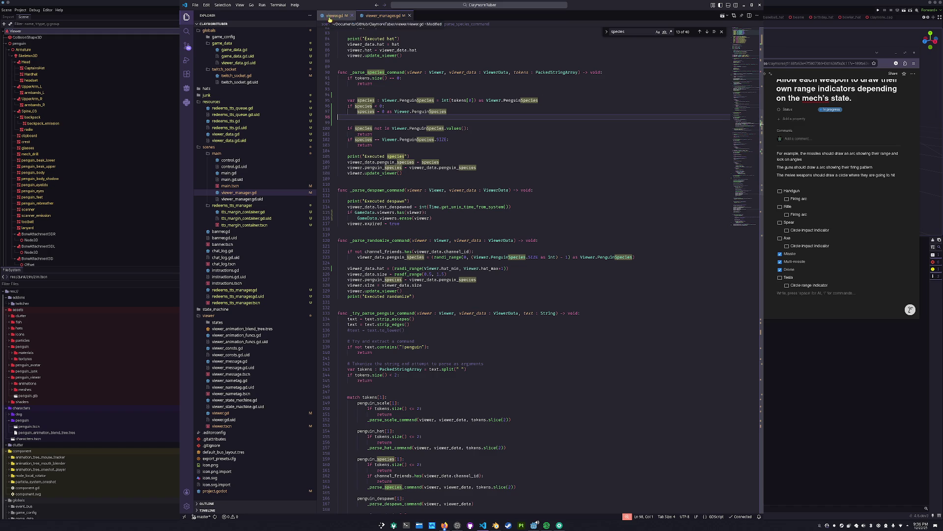
key("Down")
key("Down")
key("Down")
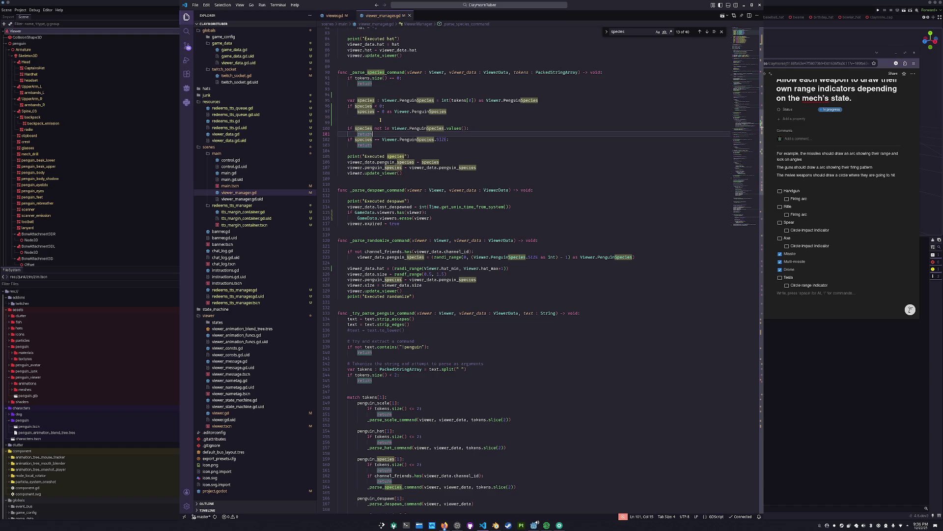
left_click(448, 119)
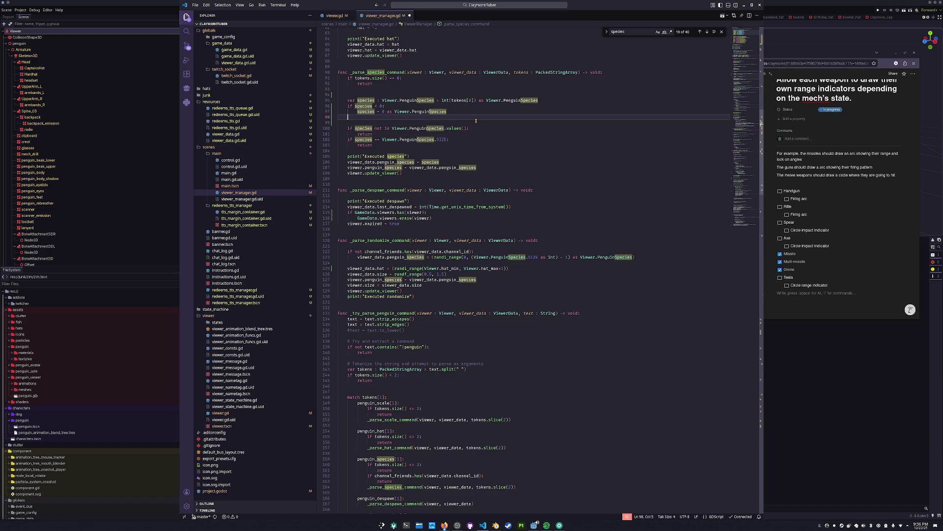
key("Down")
key("shift+Up")
key("shift+Up")
key("shift+Home")
type("return")
Step: Indent the empty line below the species checks
key("Down")
key("Home")
key("Down")
key("Down")
key("Down")
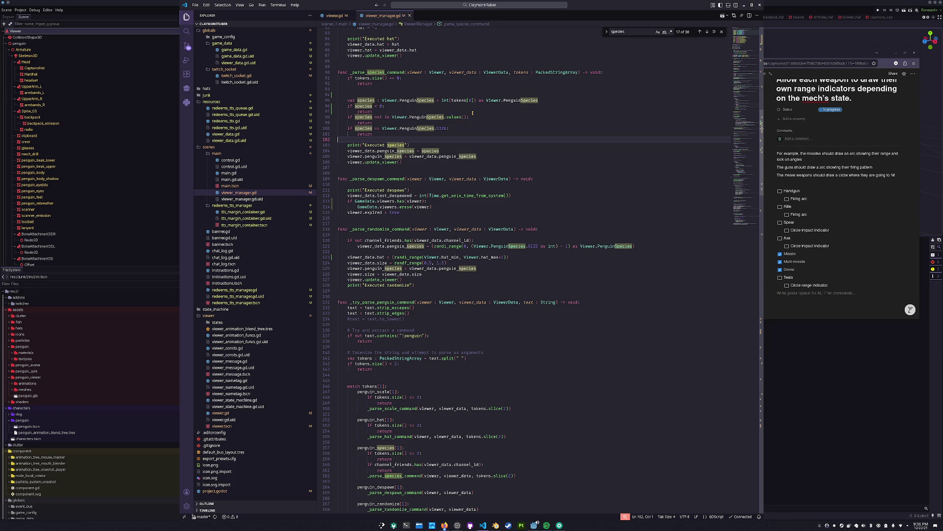
key("Tab")
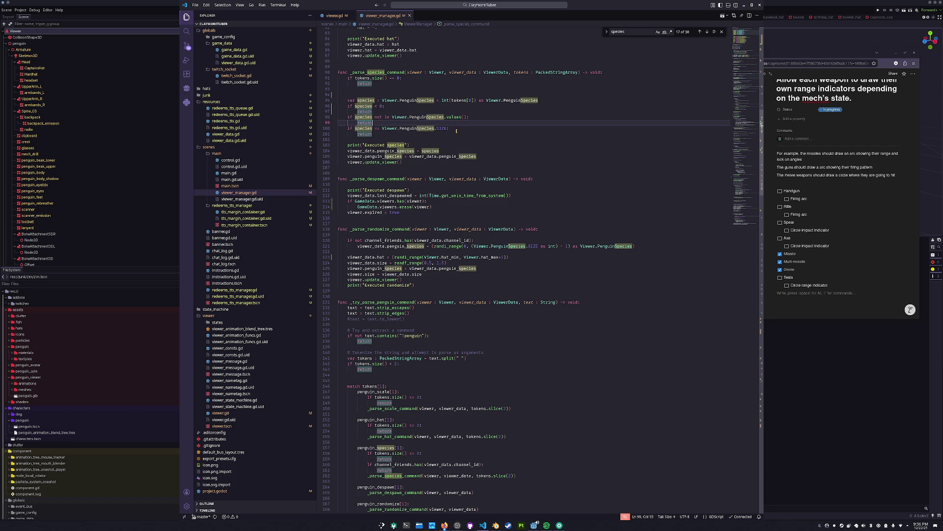
Step: Inspect viewer.gd's PenguinSpecies entries ROCKHOPPER through GENTOO and CLAYMORE, then return to viewer_manager.gd
left_click(335, 16)
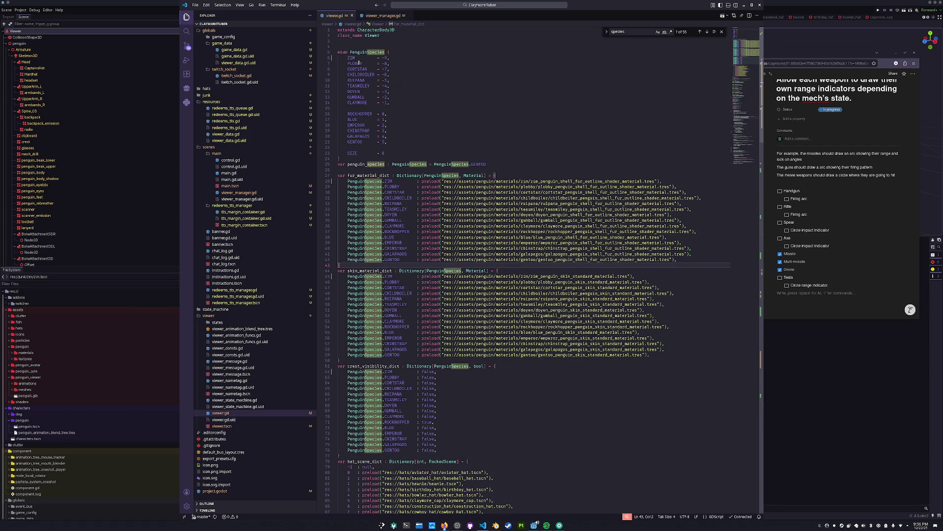
left_click(382, 113)
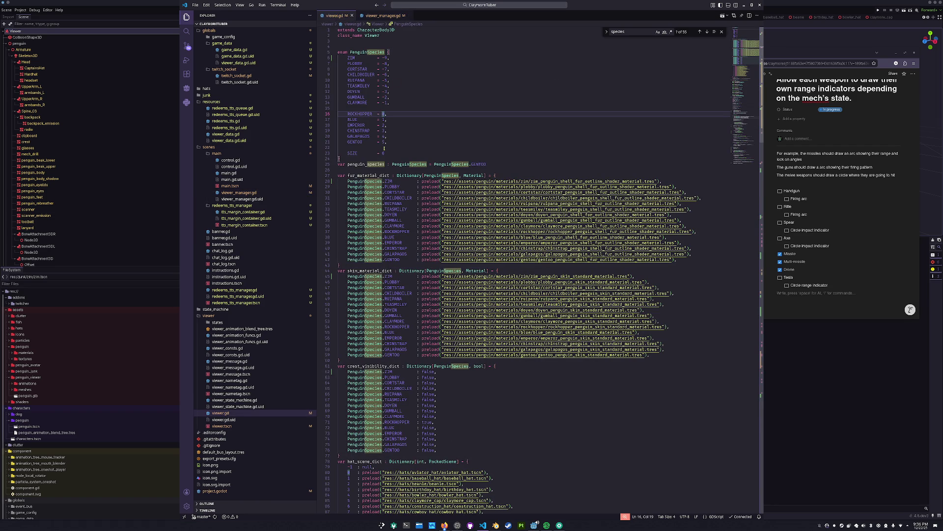
mouse_move(386, 142)
left_mouse_down()
mouse_move(354, 141)
mouse_move(322, 115)
left_mouse_up()
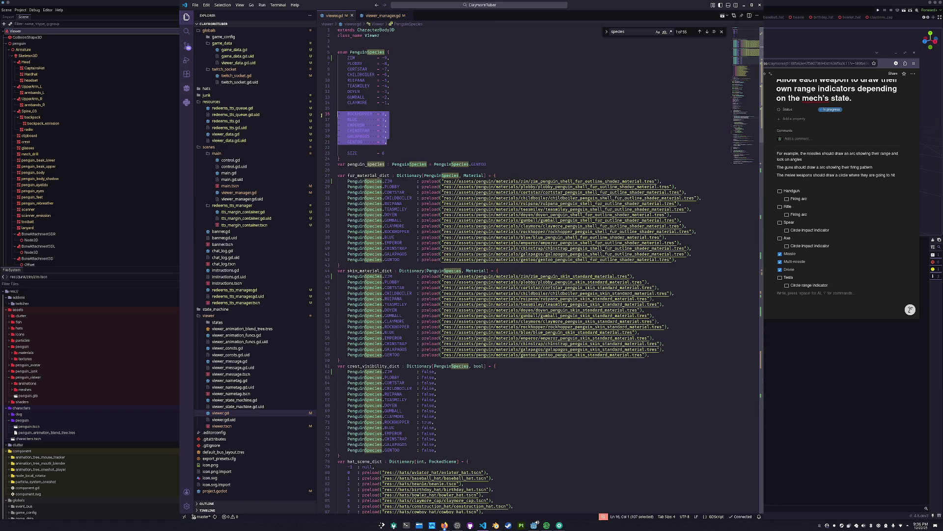
left_click_drag(417, 102, 347, 58)
left_click(417, 100)
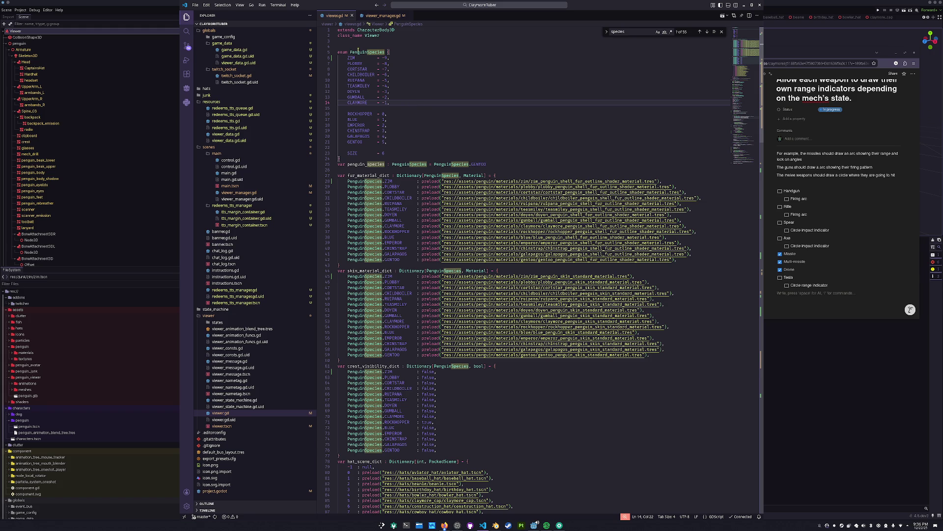
left_click(383, 15)
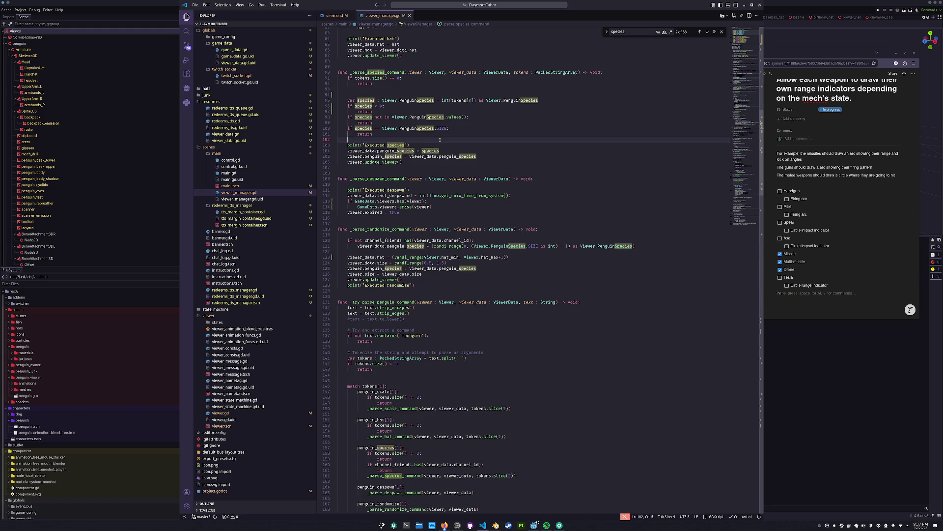
Step: Look over the species command in viewer_manager.gd and viewer.gd once more
mouse_move(445, 102)
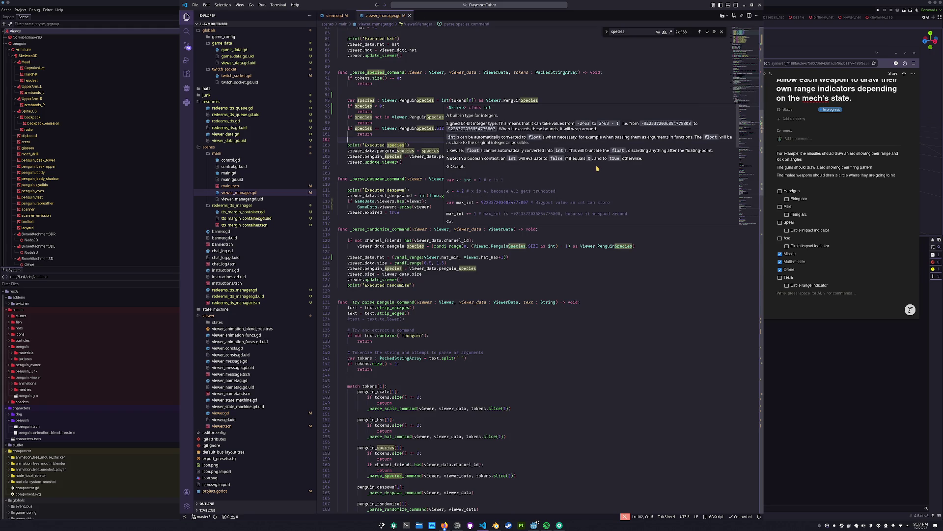
left_click(601, 276)
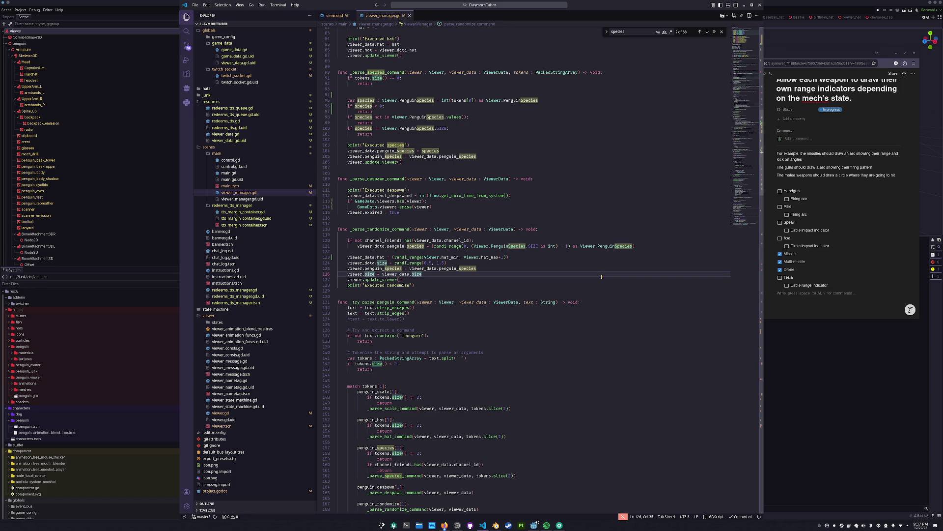
left_click(518, 223)
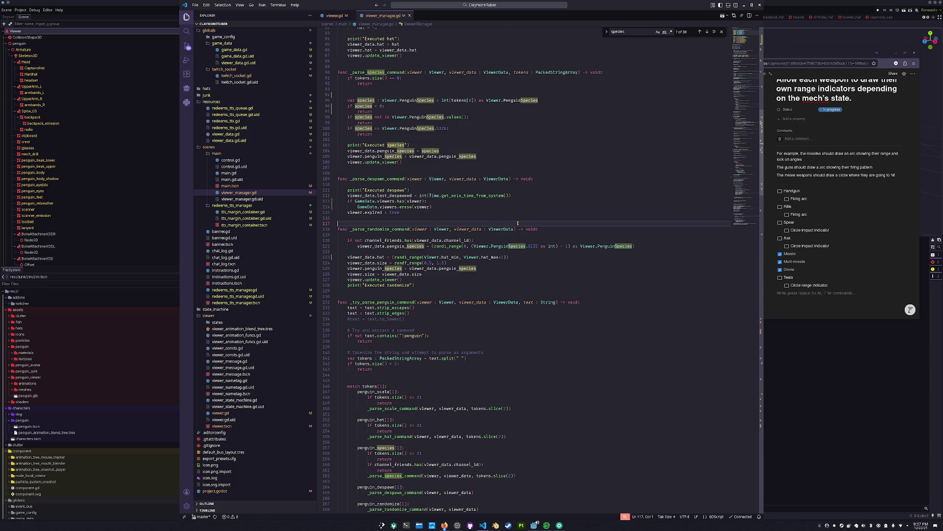
left_click(384, 168)
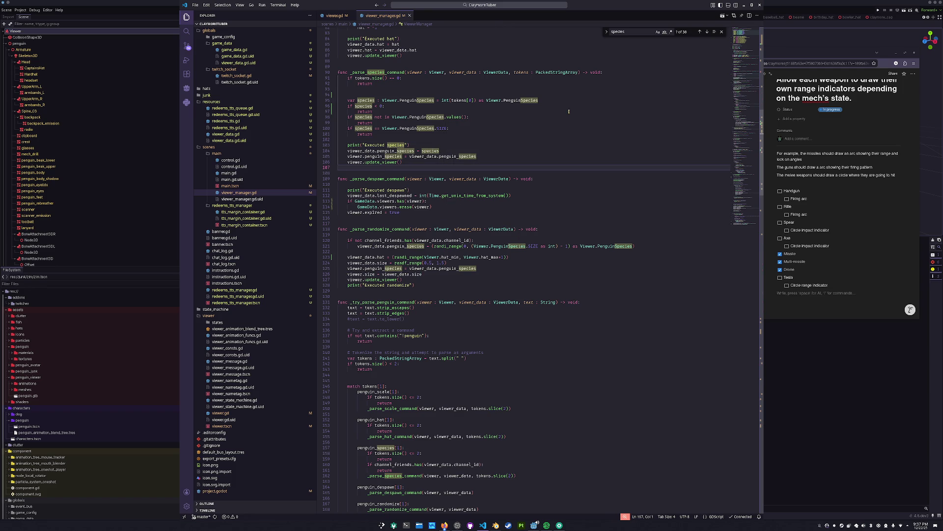
left_click(334, 16)
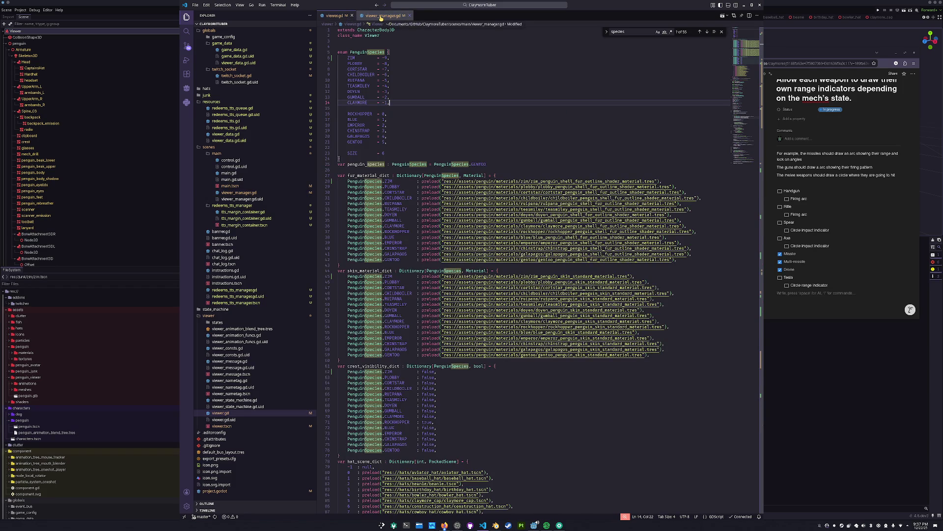
left_click(380, 16)
Step: Minimise VS Code and bring up the Godot Project Manager from the taskbar
left_click(415, 66)
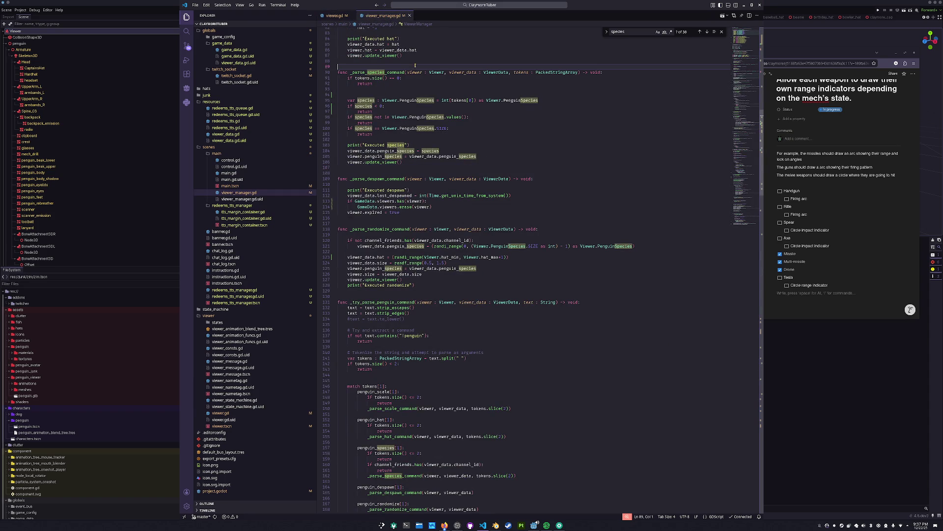
left_click(760, 4)
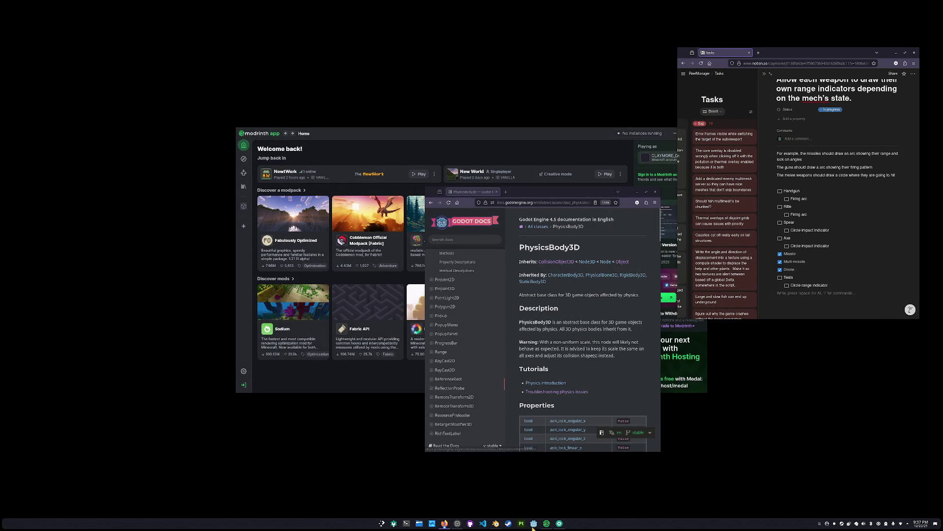
left_click(459, 187)
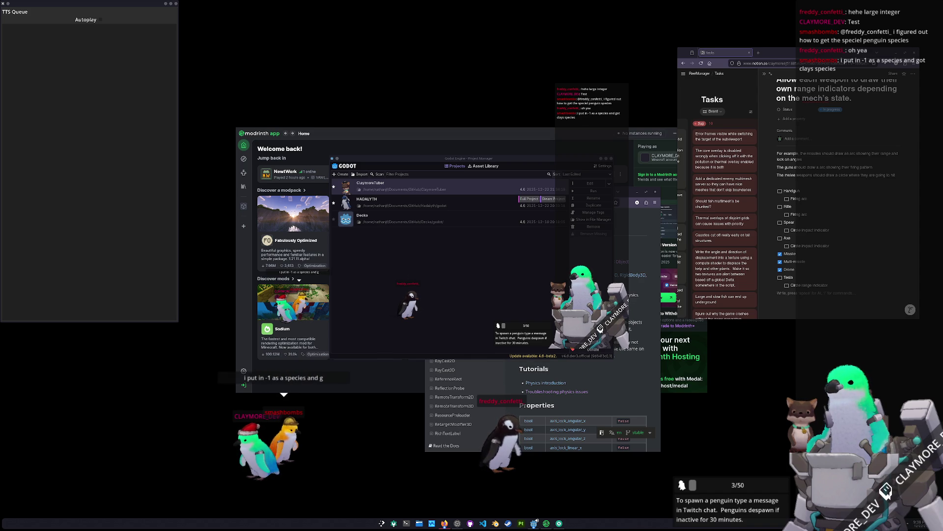
Step: Open the HADALYTH project from the Project Manager
key("Return")
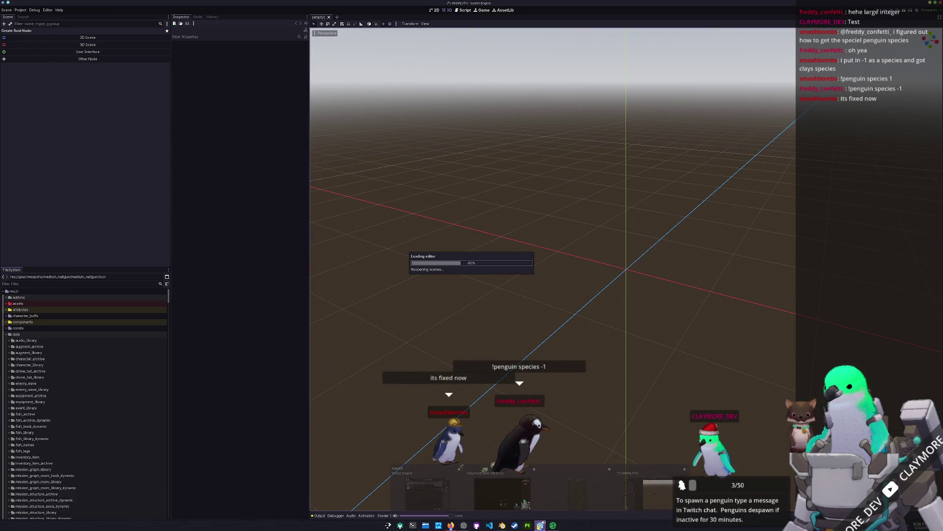
Step: Wait for the HADALYTH editor to finish loading with the mech scene
mouse_move(464, 525)
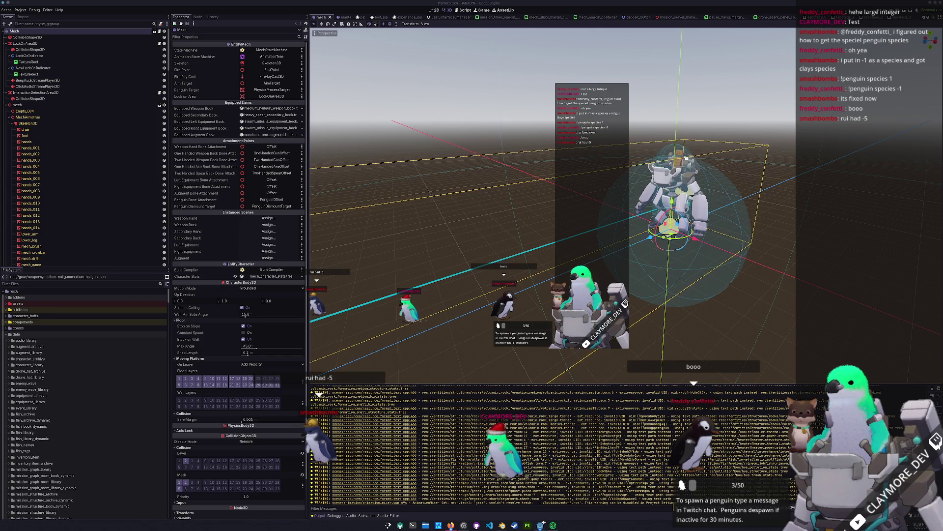
Step: Launch KColorChooser from the app launcher
key("super")
type("kcolor ch")
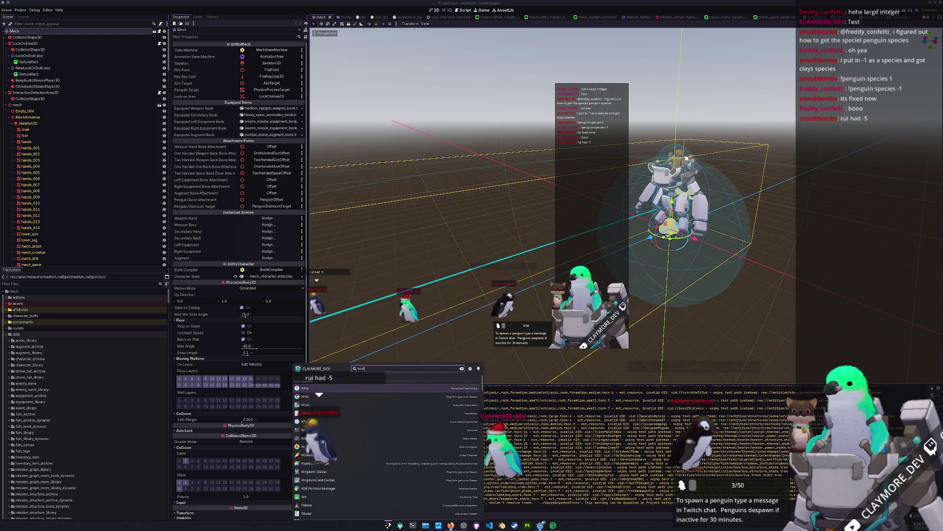
key("Return")
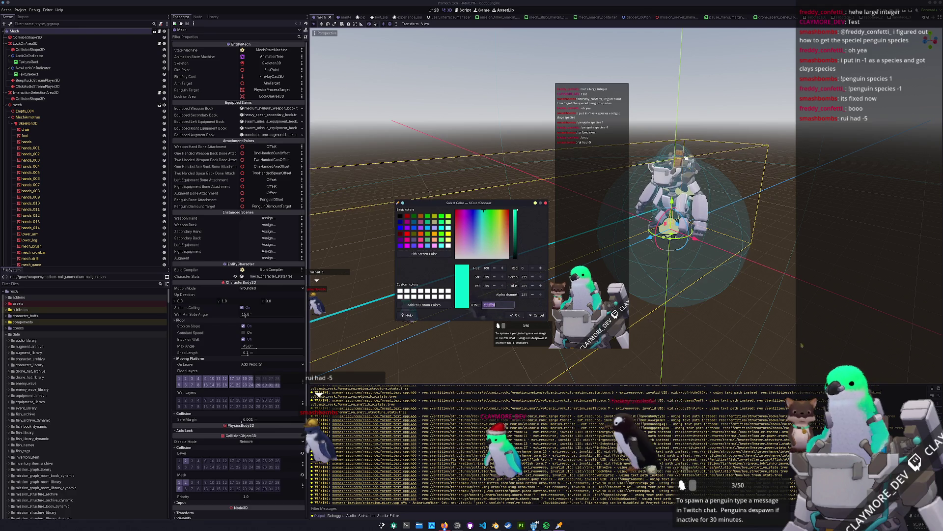
Step: Save mech.tscn and open its entity_mech.gd script in the code editor
left_click(352, 209)
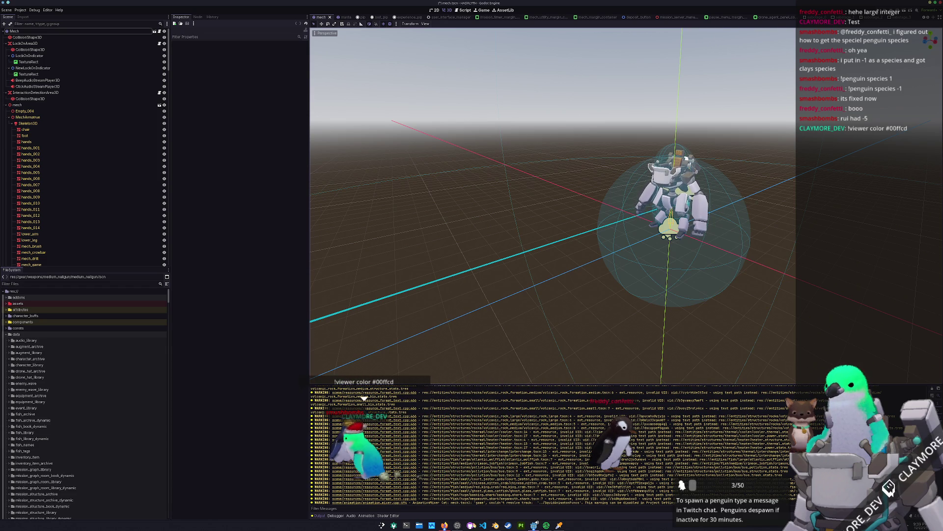
mouse_move(534, 525)
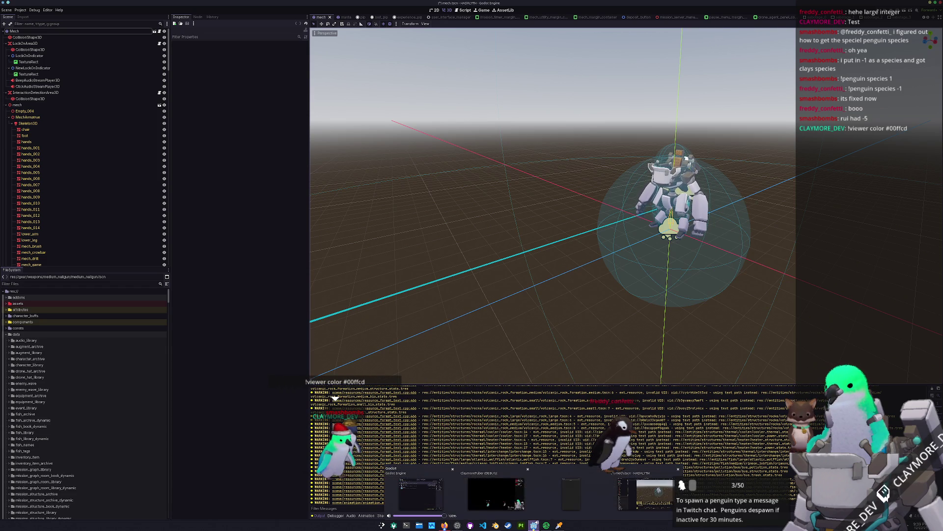
left_click(501, 497)
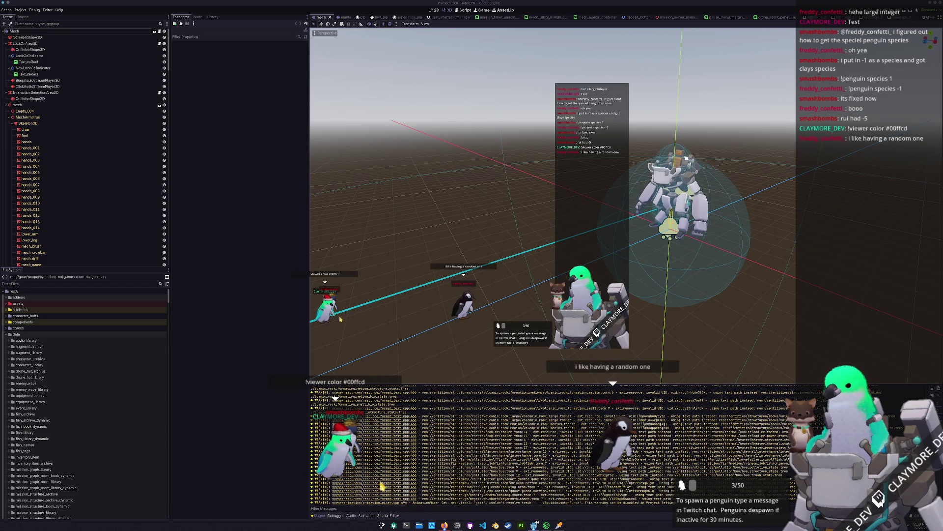
left_click(432, 367)
key("ctrl+s")
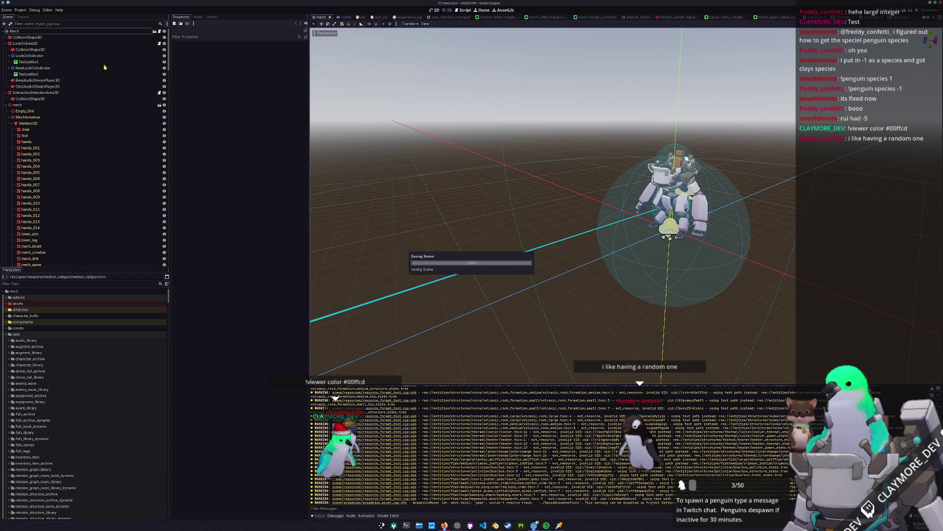
left_click(161, 33)
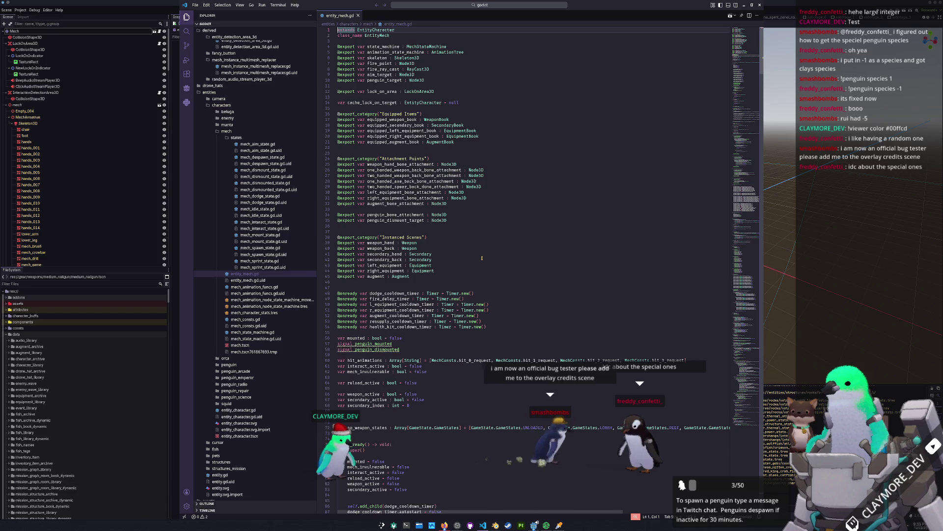
Step: Insert an empty line after line 55 of entity_mech.gd, then bring the Godot editor forward
scroll(482, 258, "down", 1)
scroll(458, 345, "up", 1)
left_click(419, 353)
left_click(404, 333)
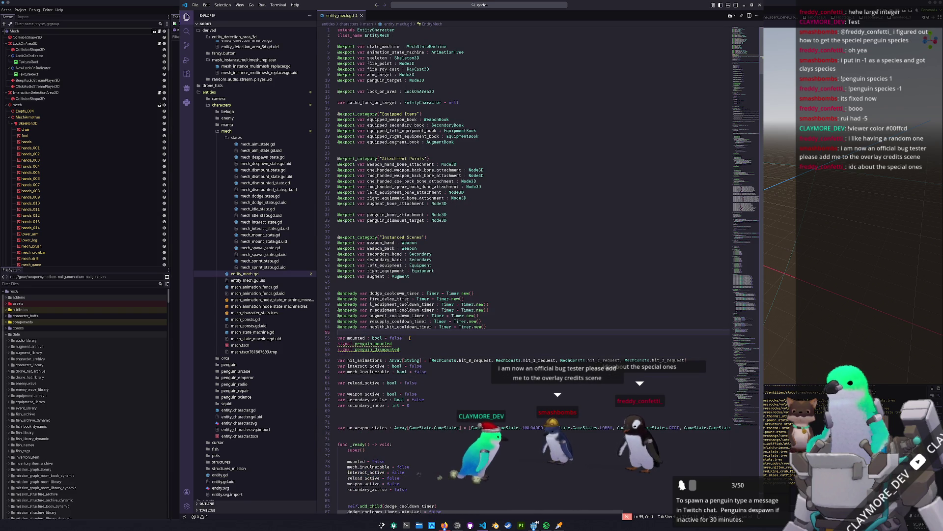
left_click(404, 353)
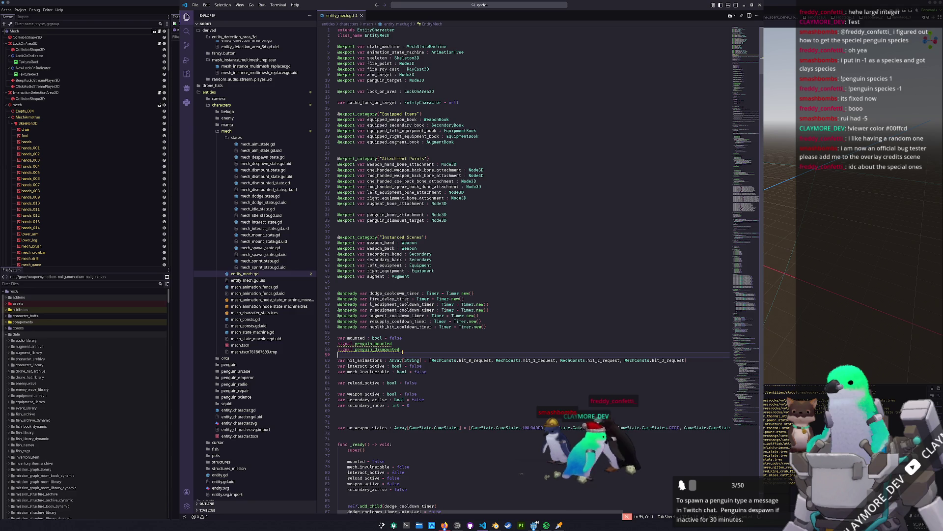
mouse_move(396, 350)
left_click(448, 282)
left_click(446, 286)
left_click(389, 332)
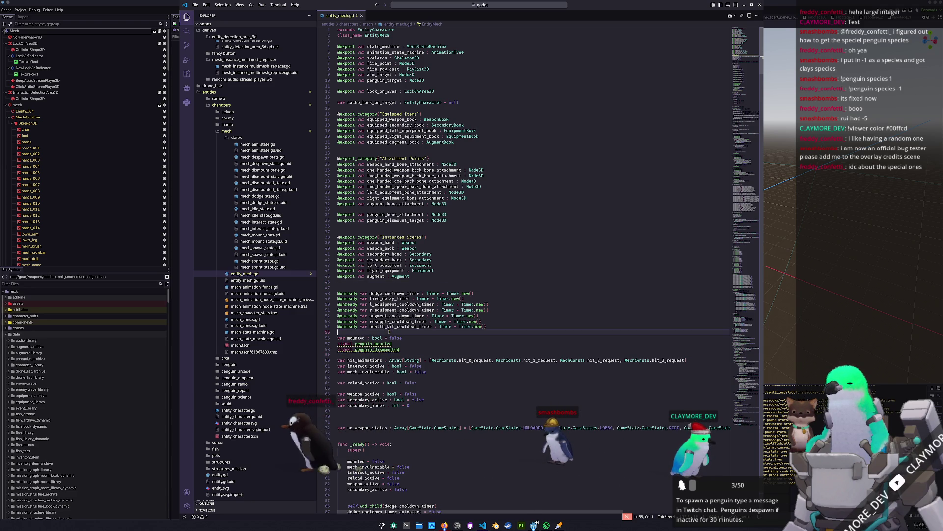
key("Return")
left_click(766, 216)
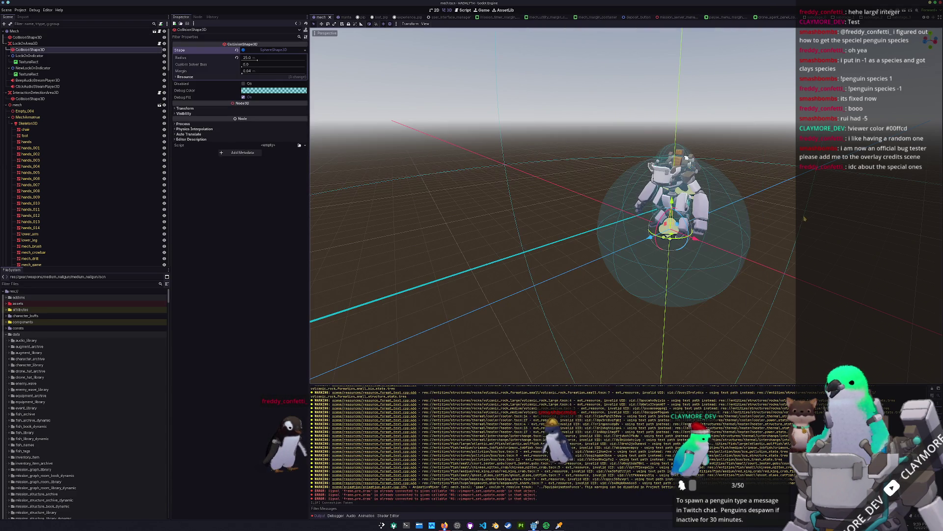
Step: Launch a test run with F5 and load save slot 1
key("F5")
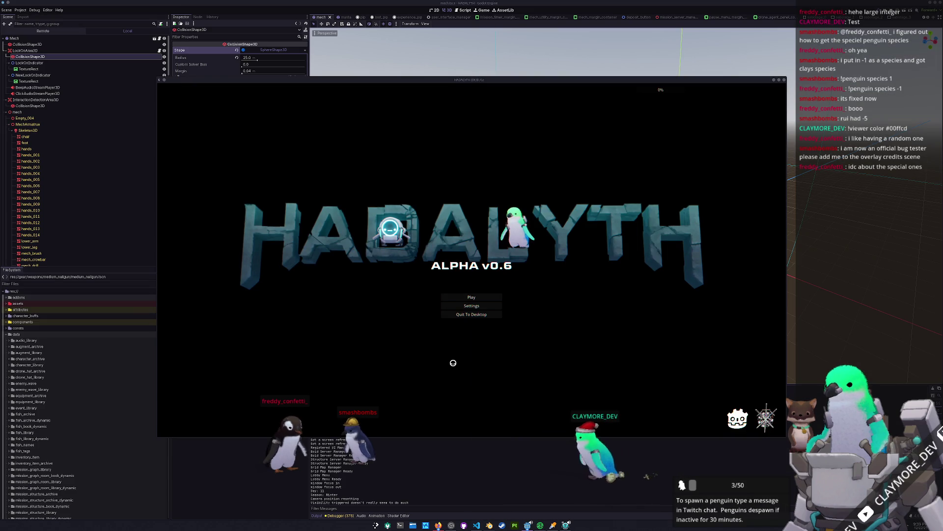
left_click(457, 298)
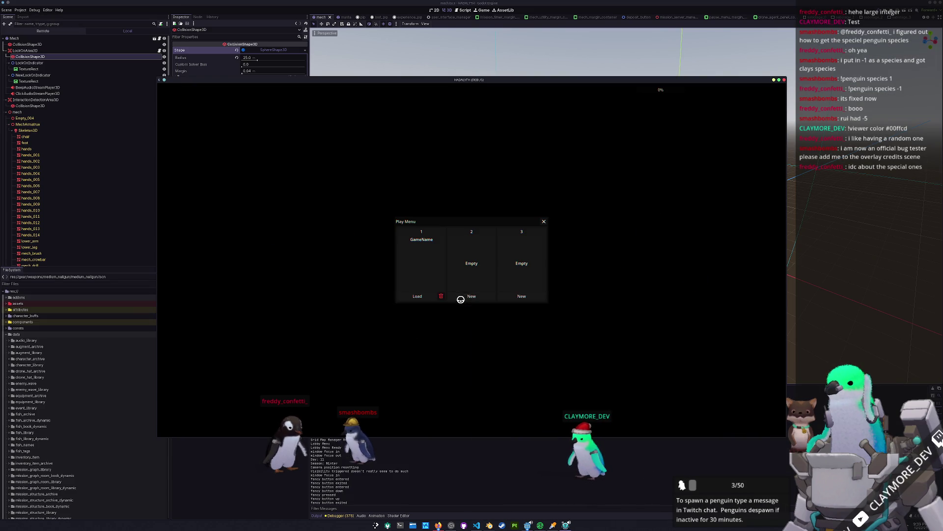
left_click(416, 296)
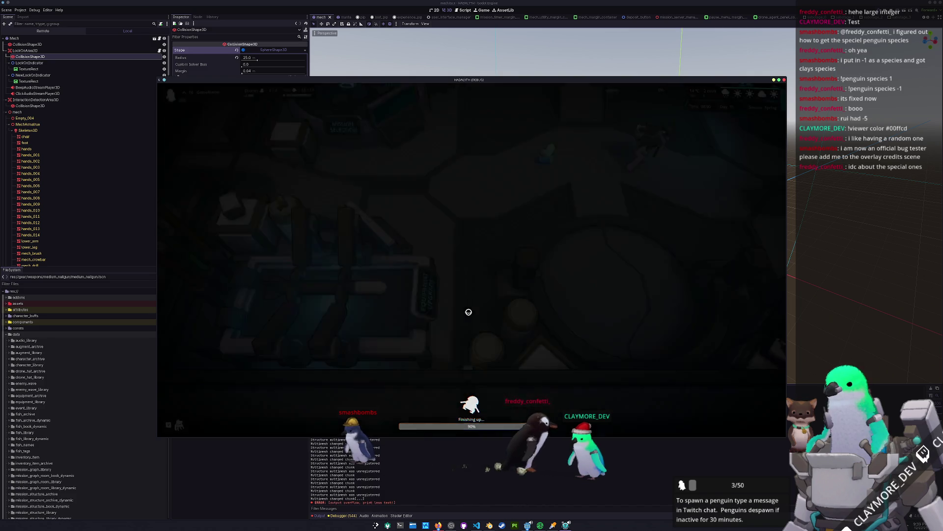
Step: Toggle the Info panel and walk the character north-east and north-west through the hub
key("Tab")
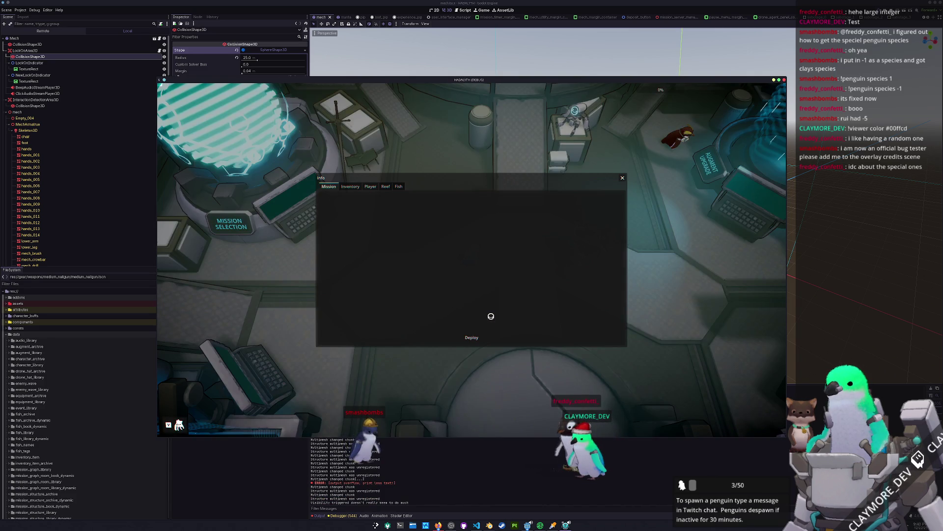
key("Tab")
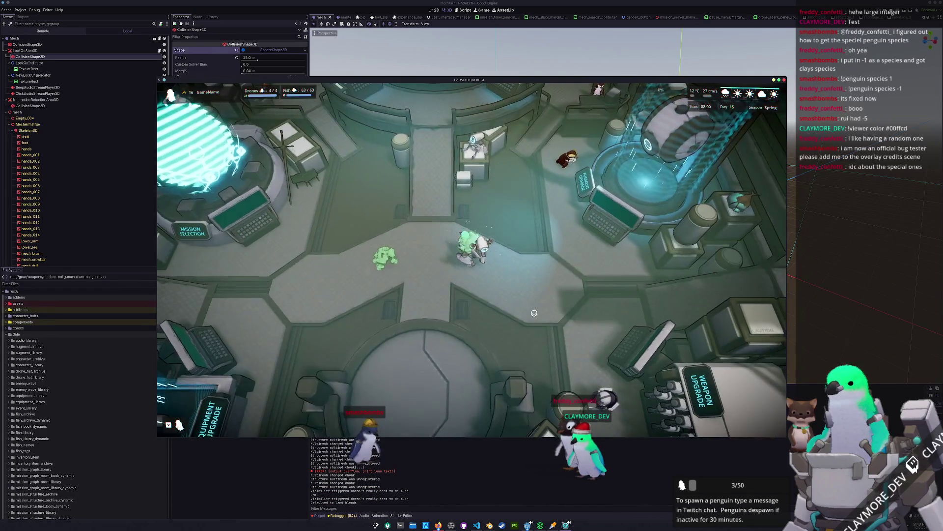
key("w+d")
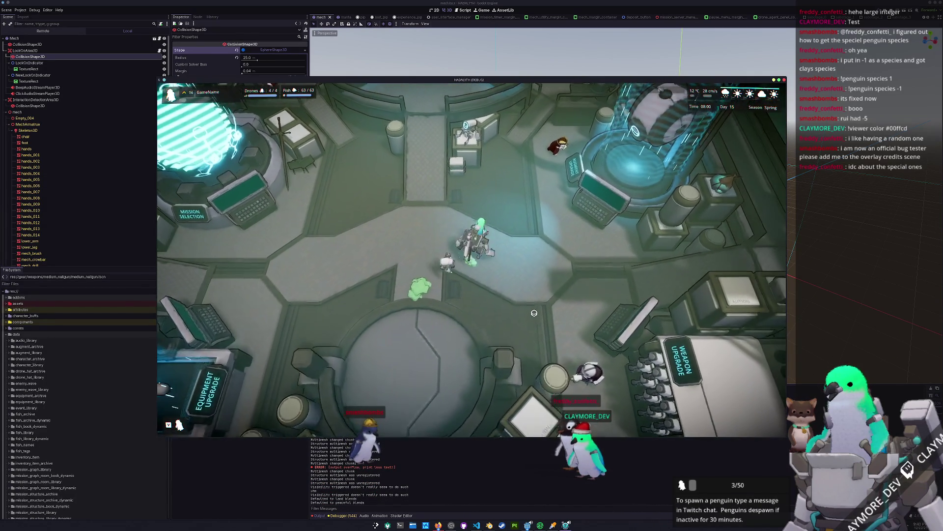
key("w+a")
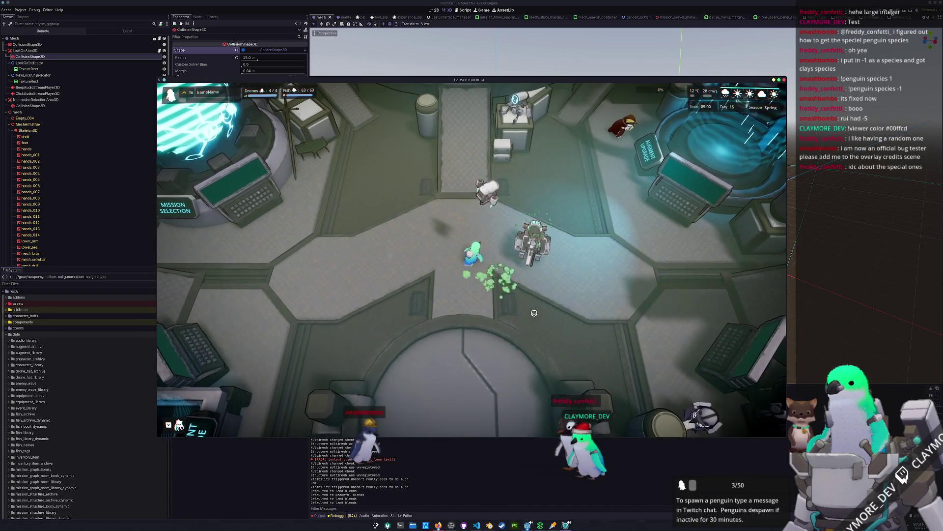
key("w+a")
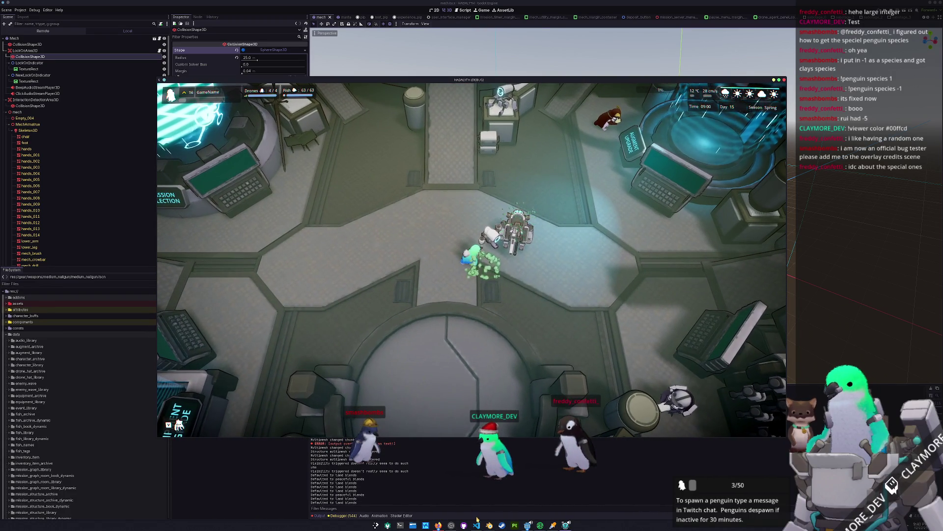
left_click(476, 525)
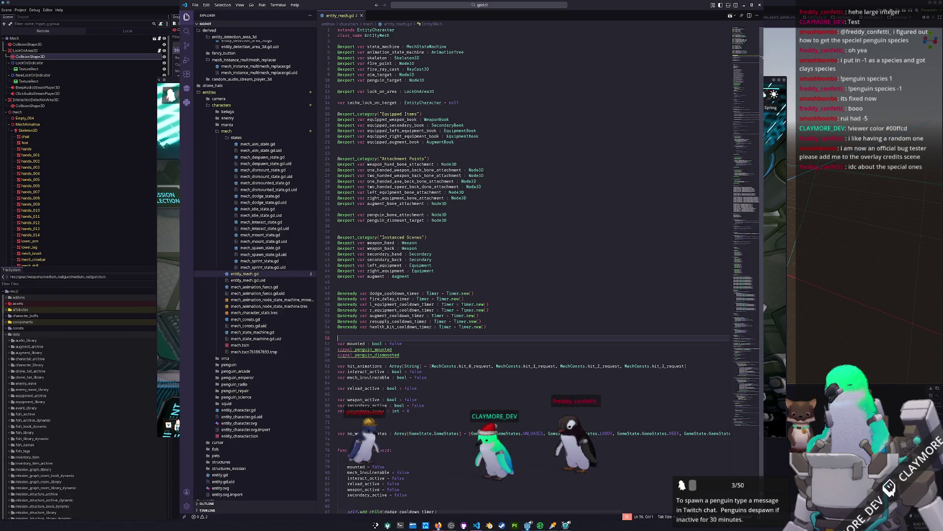
Step: Open game_state.gd via the 'game_s' quick search and comment out lines 734–735
left_click(481, 6)
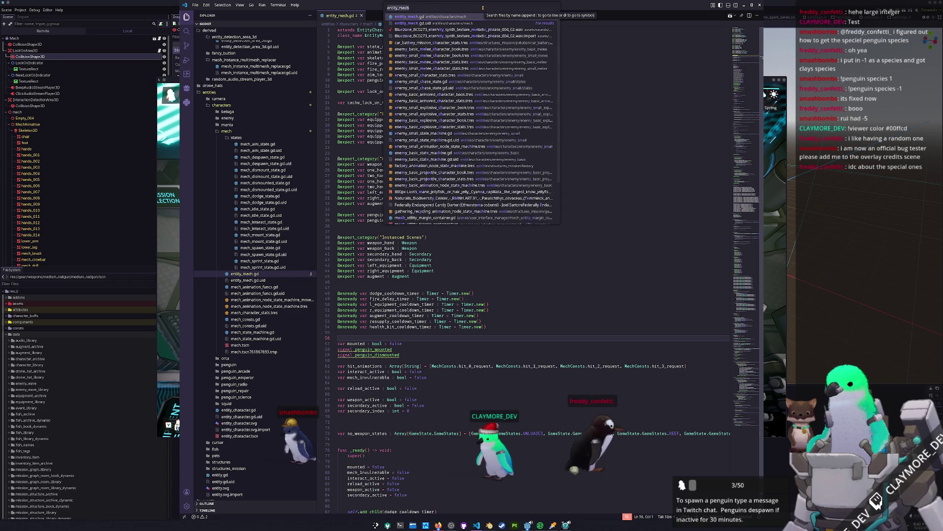
type("game_s")
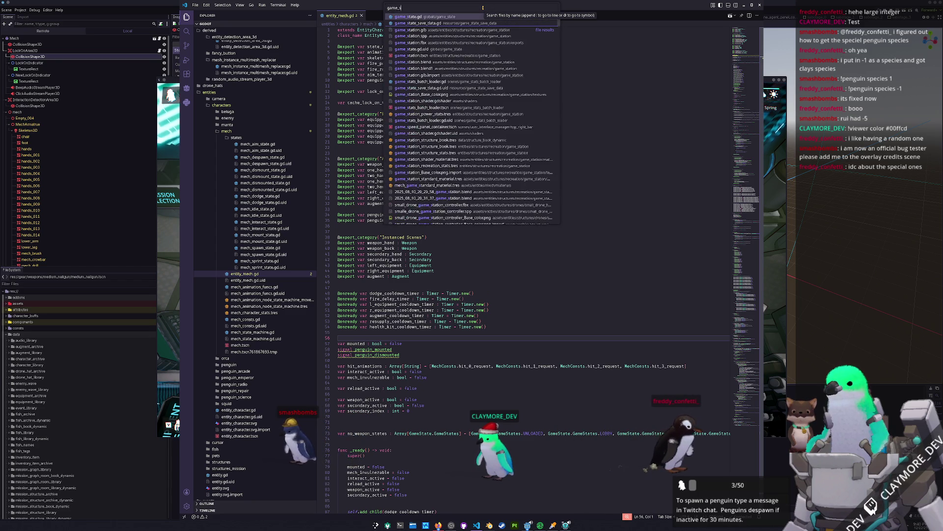
key("Return")
scroll(475, 289, "up", 5)
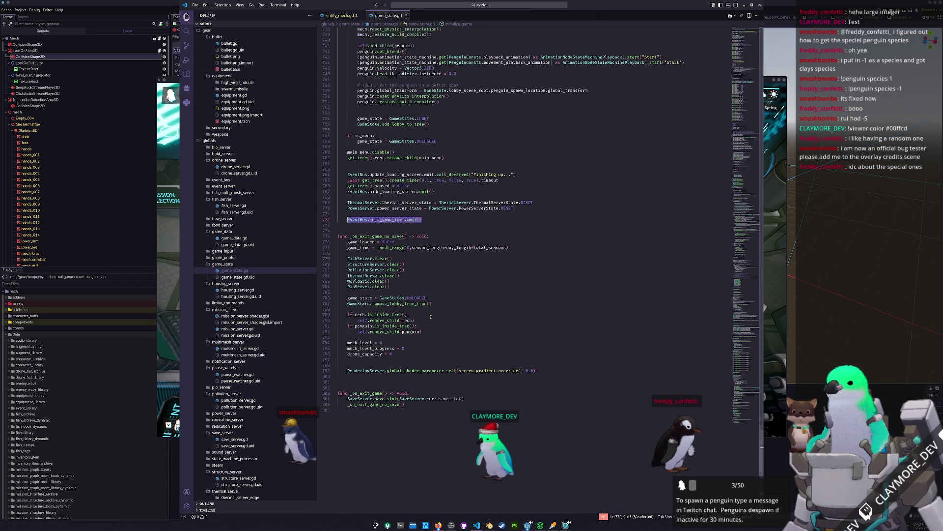
left_click(355, 223)
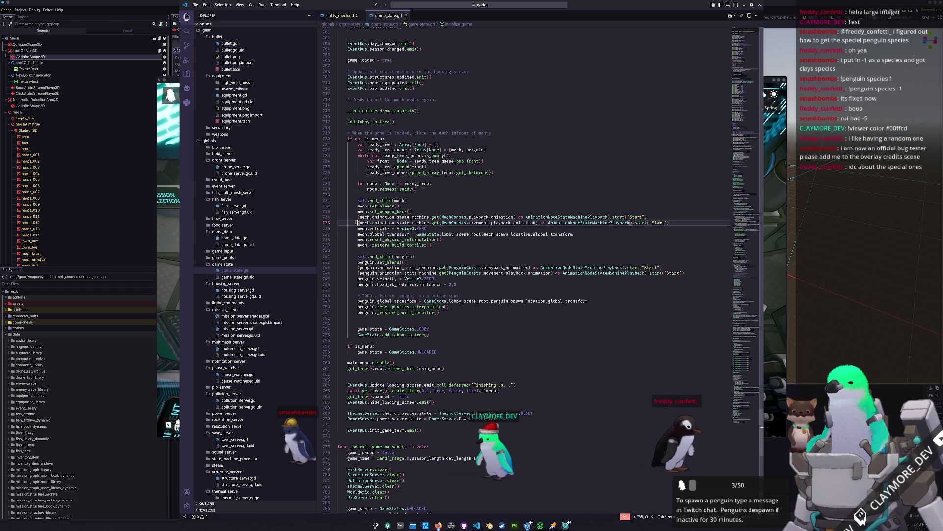
left_click(355, 222, "shift")
key("ctrl+slash")
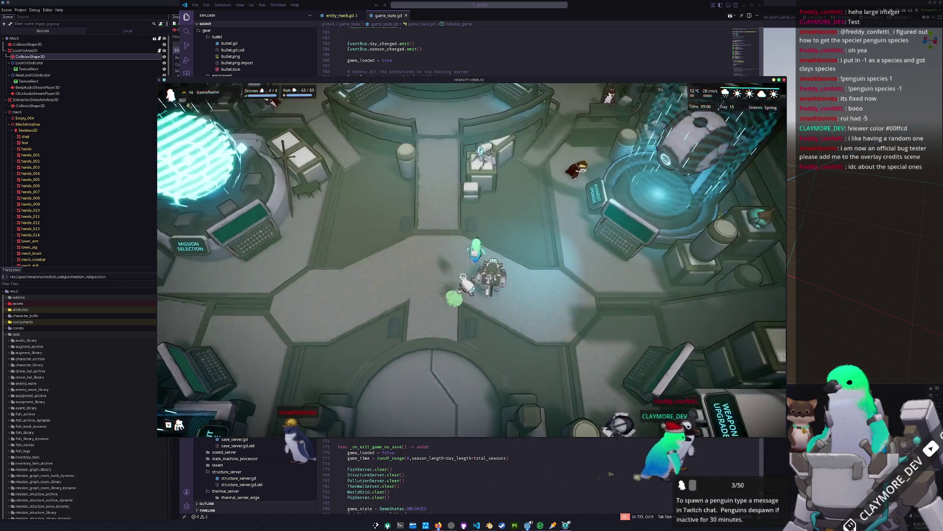
Step: Exit to the main menu and reload save slot 1
key("Escape")
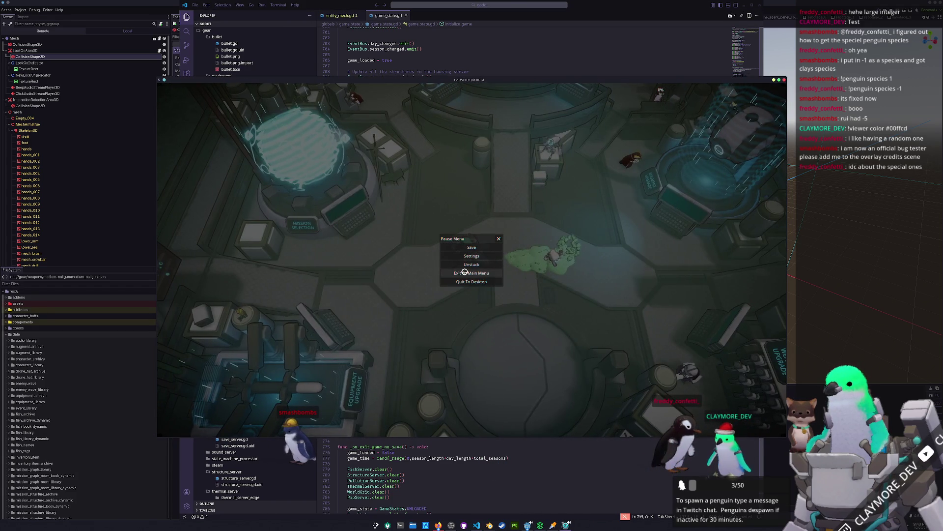
left_click(464, 273)
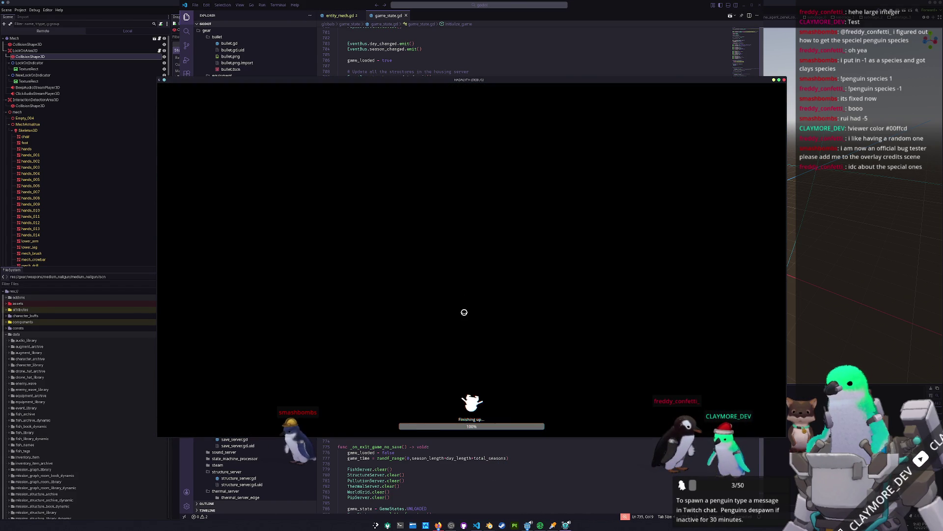
left_click(445, 300)
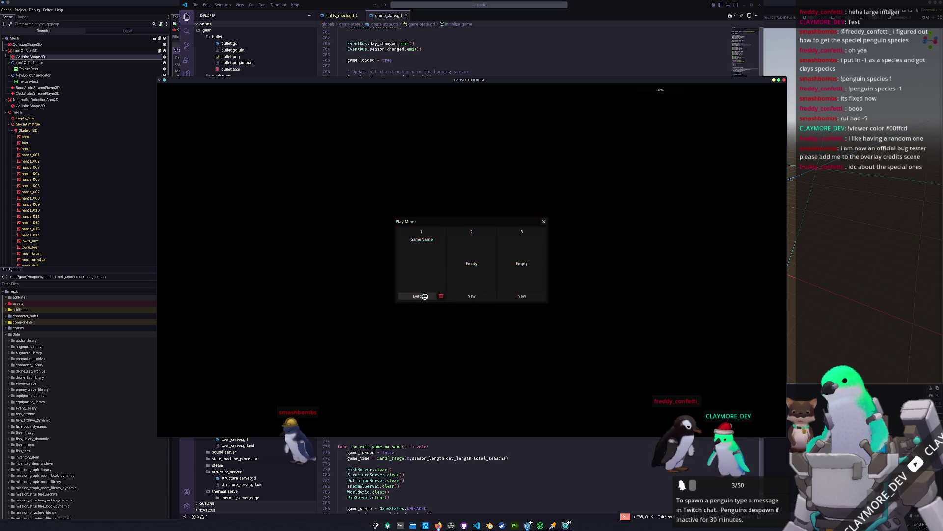
left_click(415, 295)
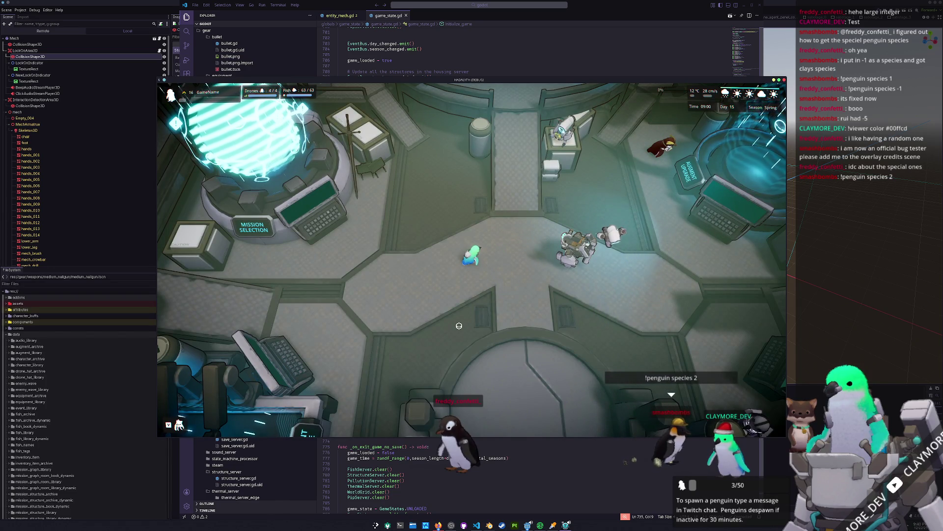
Step: Walk to the mech on the circular platform and mount it with E
key("d")
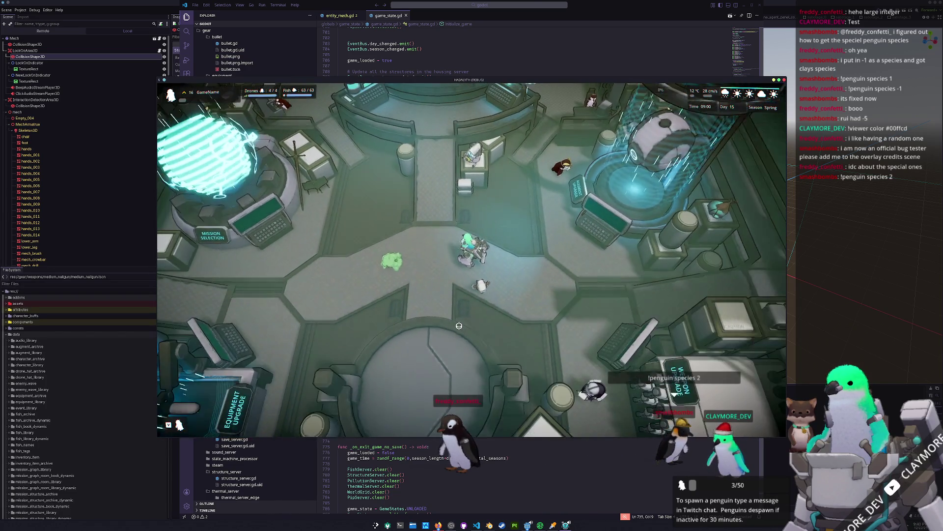
key("s")
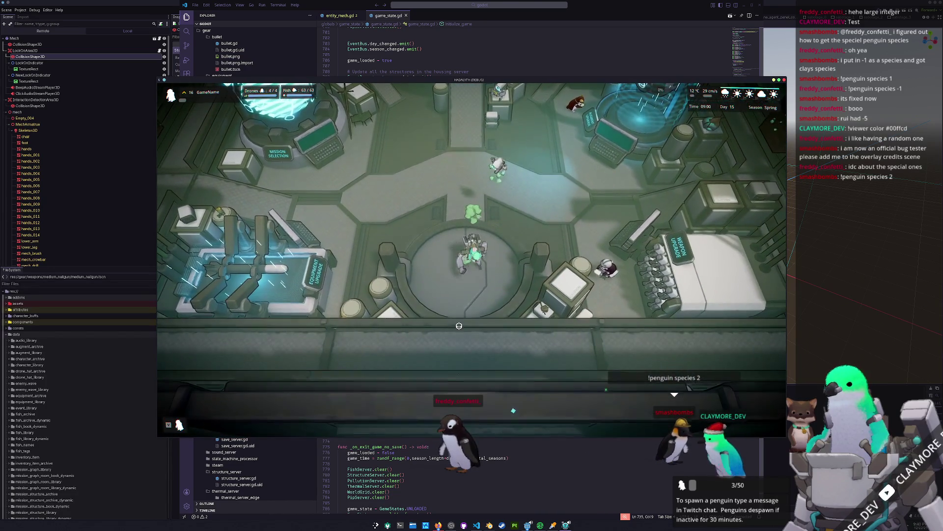
key("e")
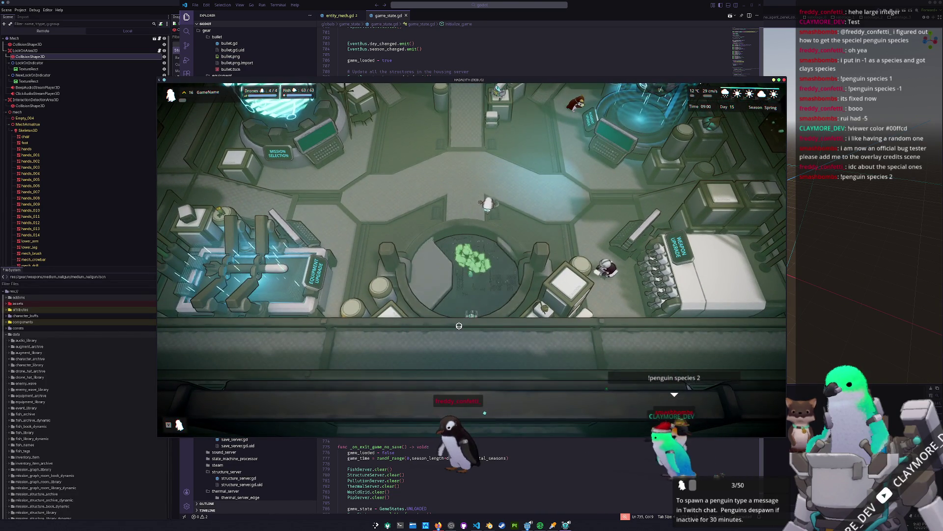
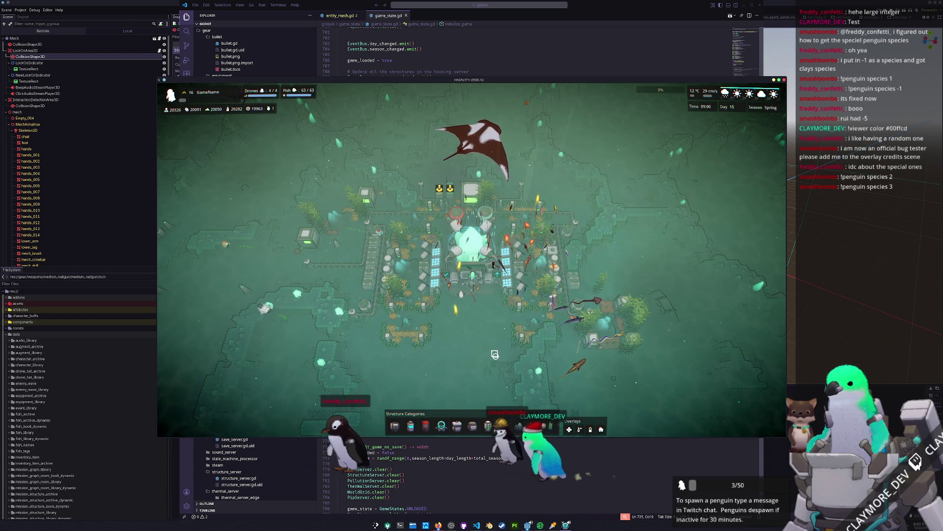
Step: Show entity_mech.gd in VS Code at _set_equipped_weapon_book with its LINE/ARC crosshair TODOs
left_click(487, 480)
left_click(351, 16)
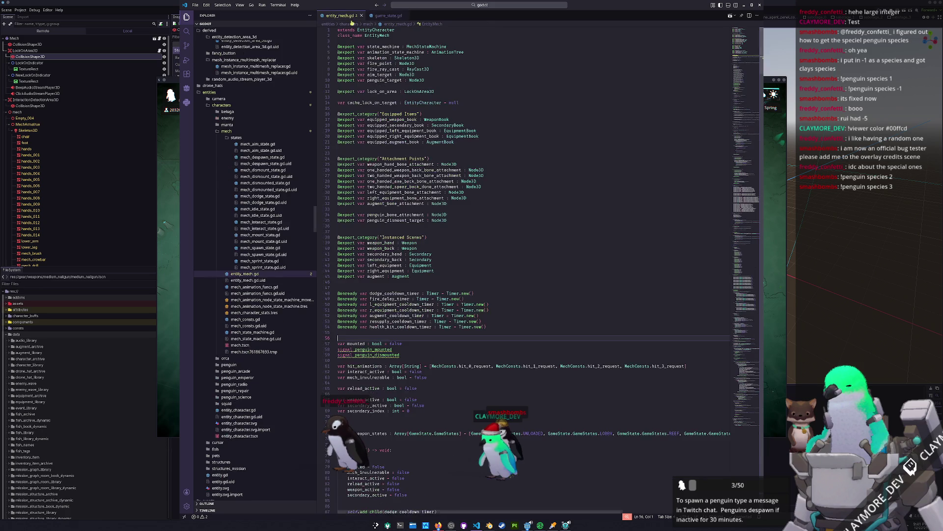
scroll(470, 263, "down", 20)
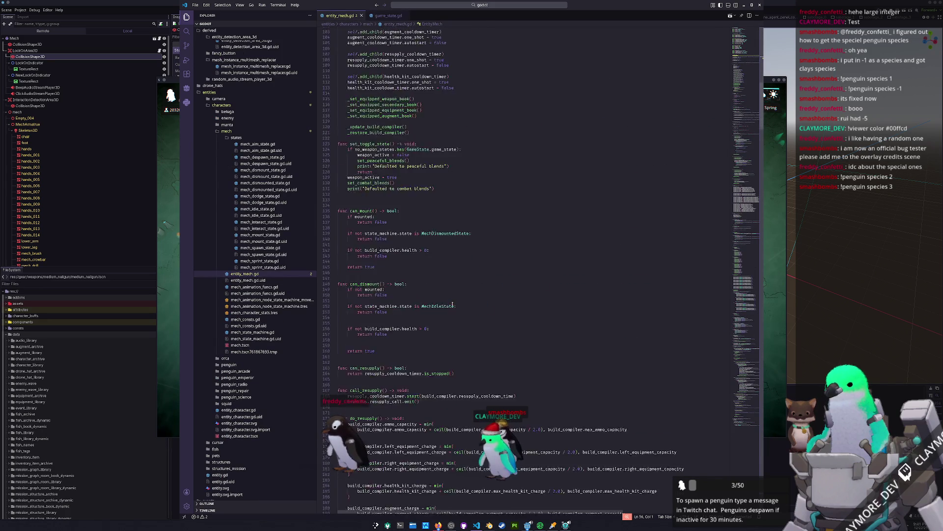
scroll(432, 335, "down", 12)
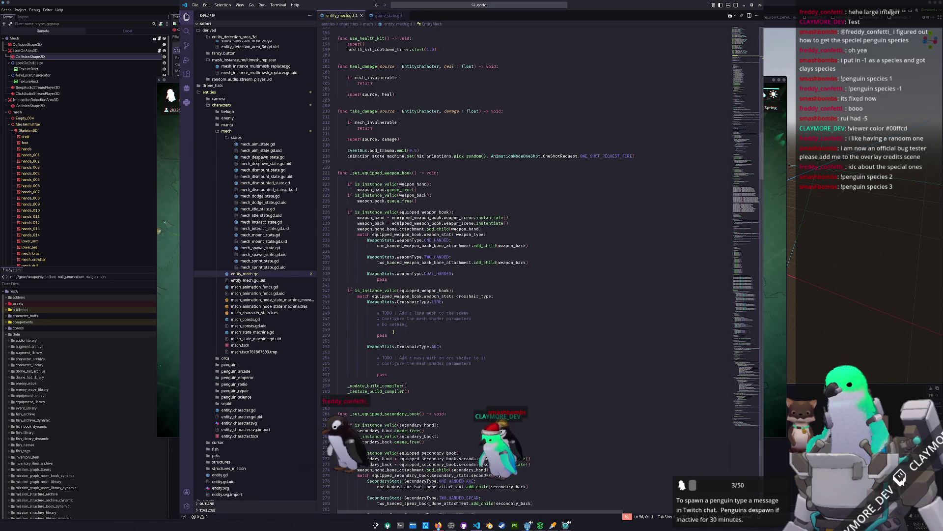
scroll(414, 325, "down", 2)
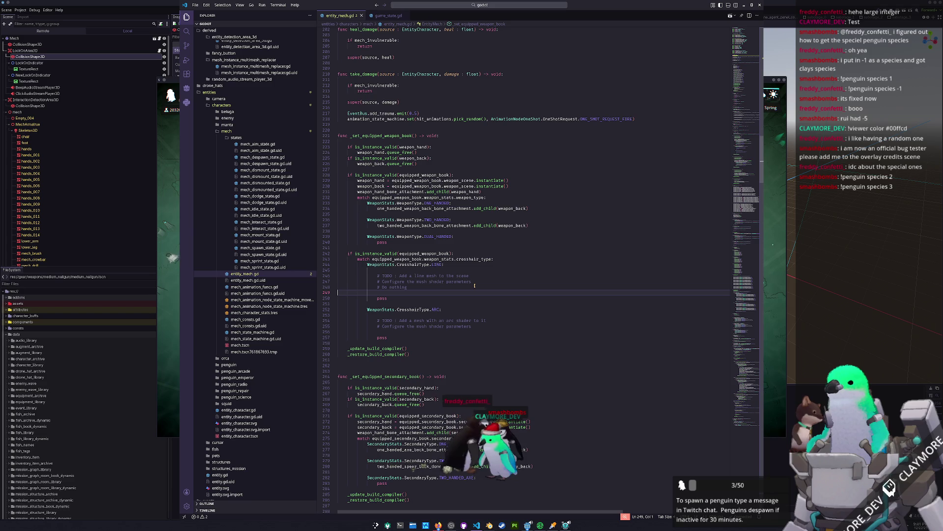
Step: Collapse the data, drone_hats, entities and gear folders in the FileSystem dock to reach misc
left_click(166, 406)
double_click(35, 335)
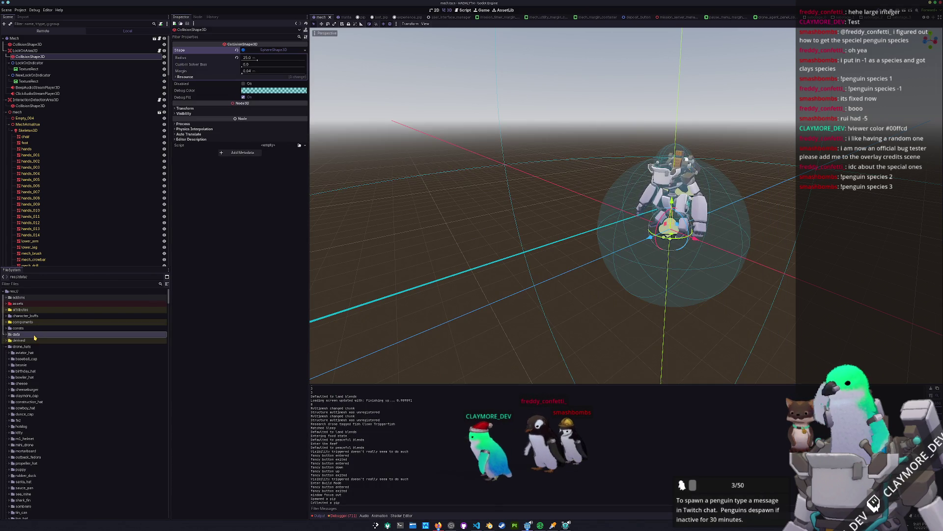
double_click(32, 346)
left_click(23, 390)
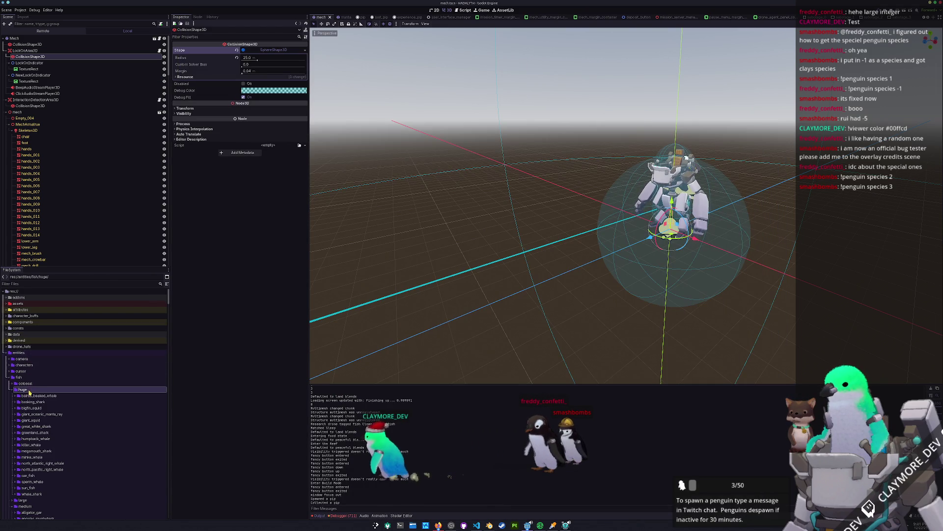
double_click(19, 353)
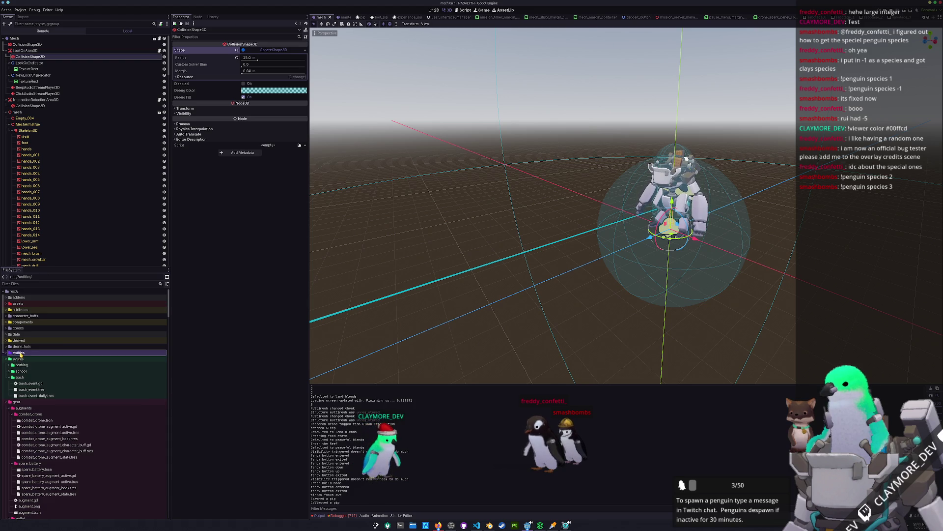
double_click(17, 402)
left_click(20, 431)
scroll(20, 431, "down", 4)
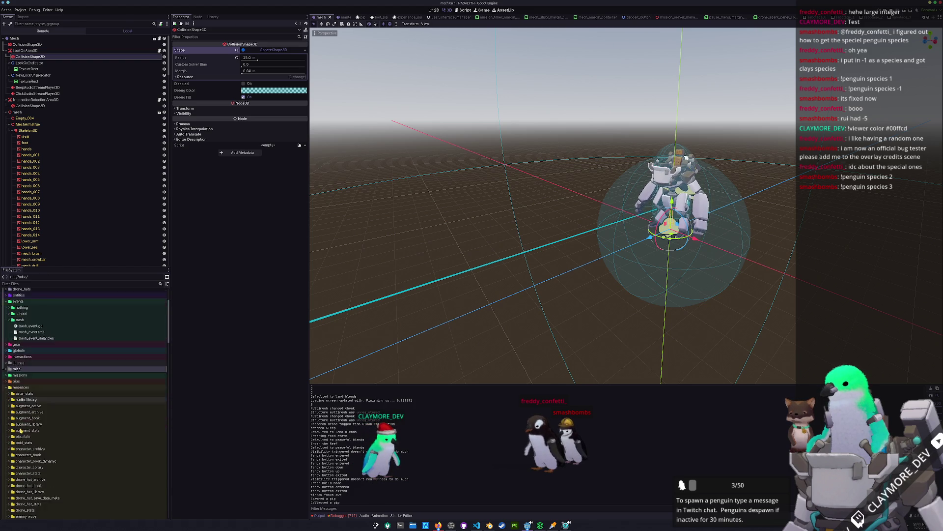
Step: Create a new crosshair_weapon_line folder inside res://misc
right_click(19, 341)
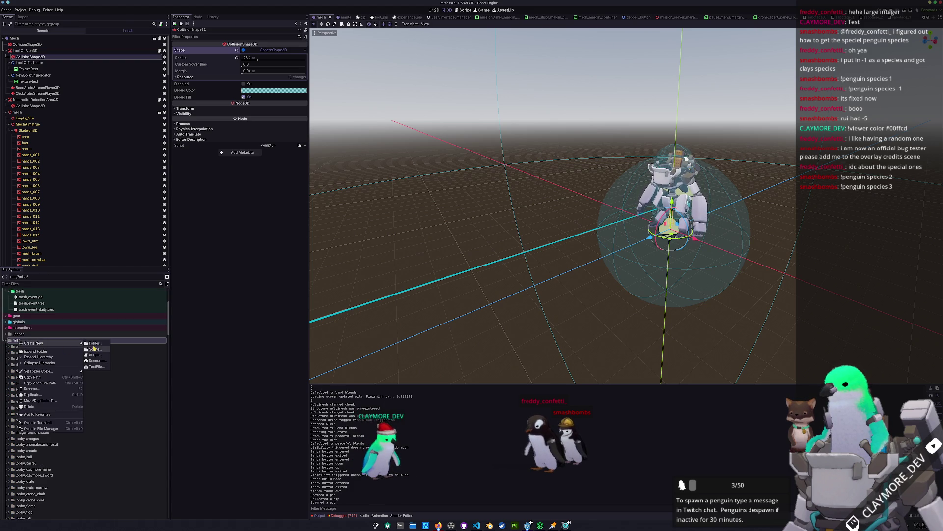
left_click(94, 343)
type("cra")
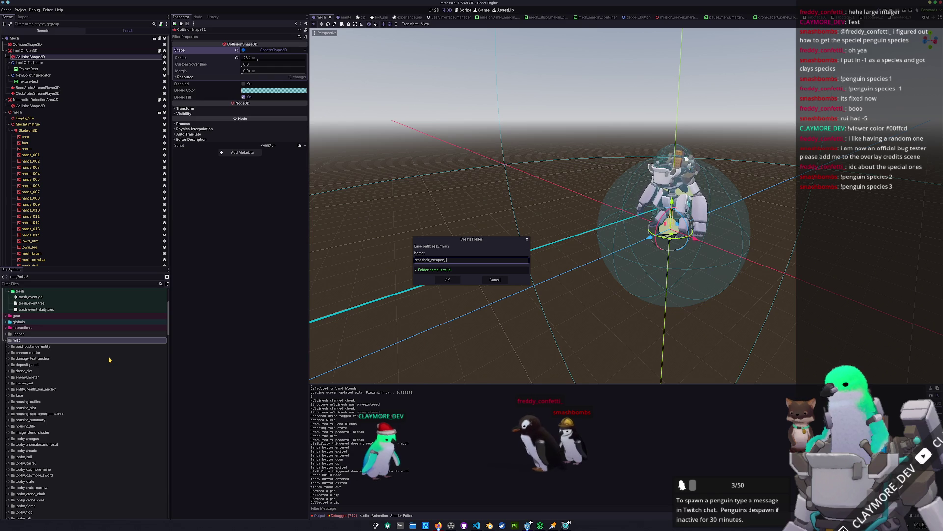
key("Return")
right_click(48, 361)
mouse_move(79, 366)
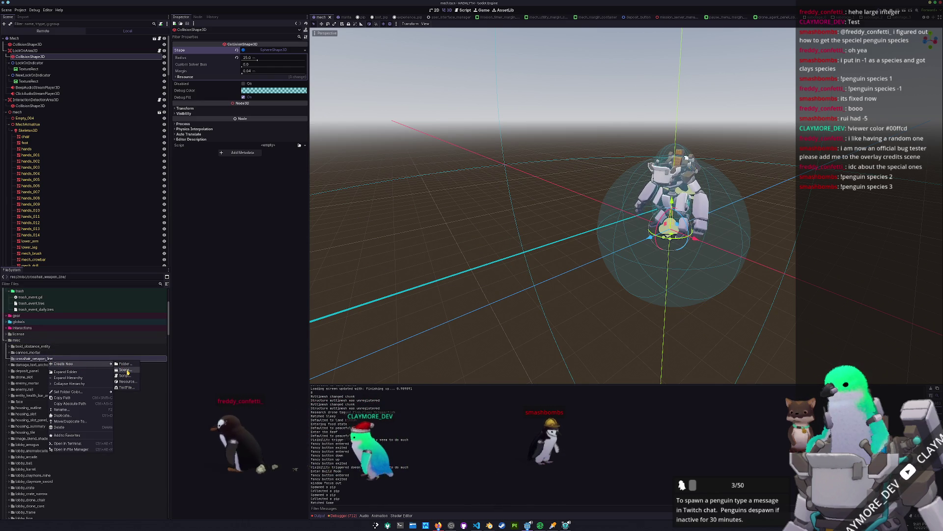
Step: Create the crosshair_weapon_line scene with a MeshInstance3D root named CrosshairWeaponLine
left_click(125, 370)
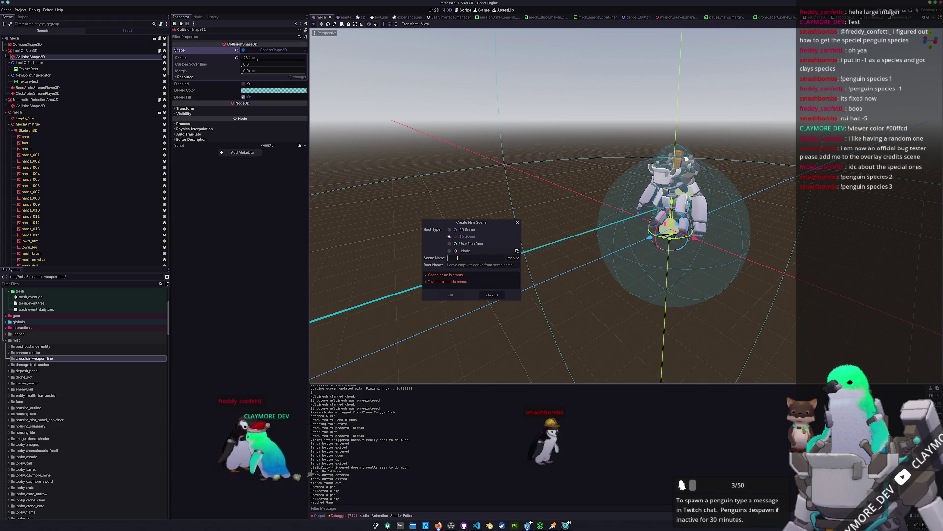
left_click(517, 251)
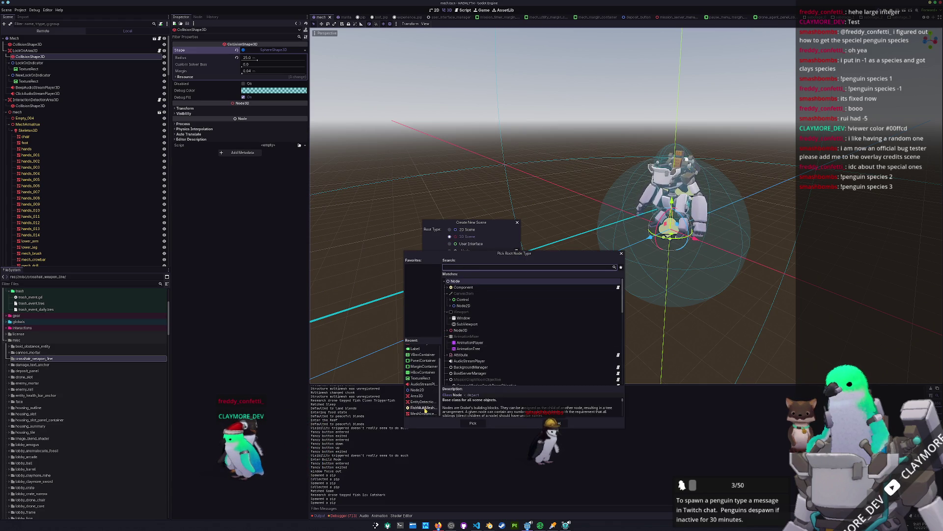
left_click(421, 414)
left_click(471, 423)
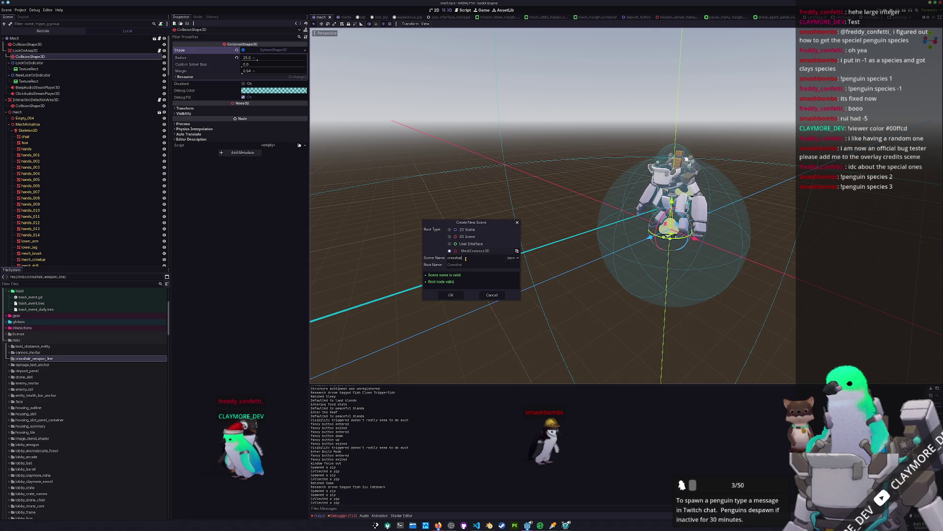
type("weapon_line")
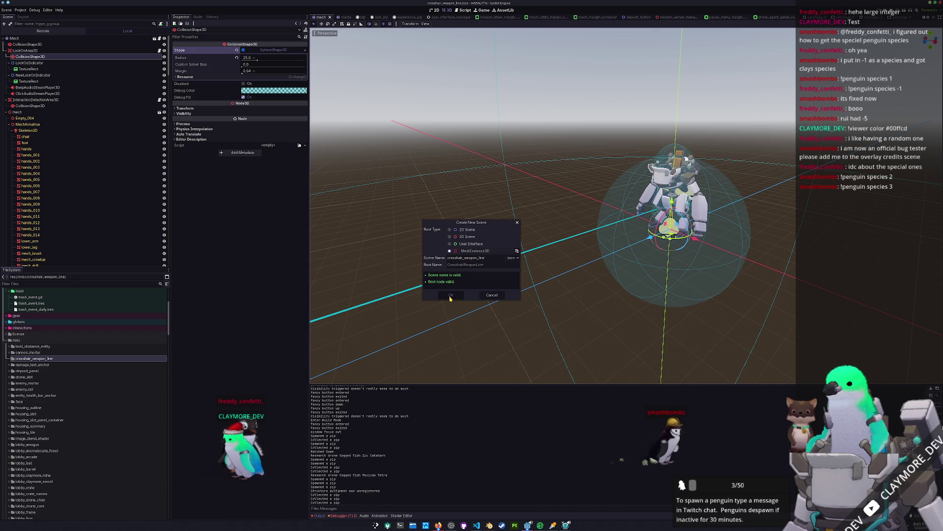
left_click(450, 296)
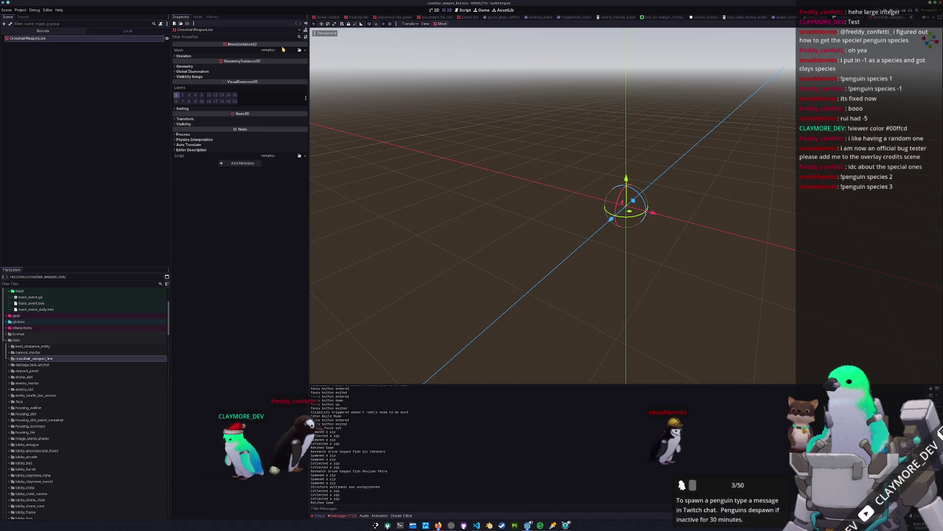
Step: Give the node a PlaneMesh narrowed to 0.25 width and save the scene
left_click(280, 49)
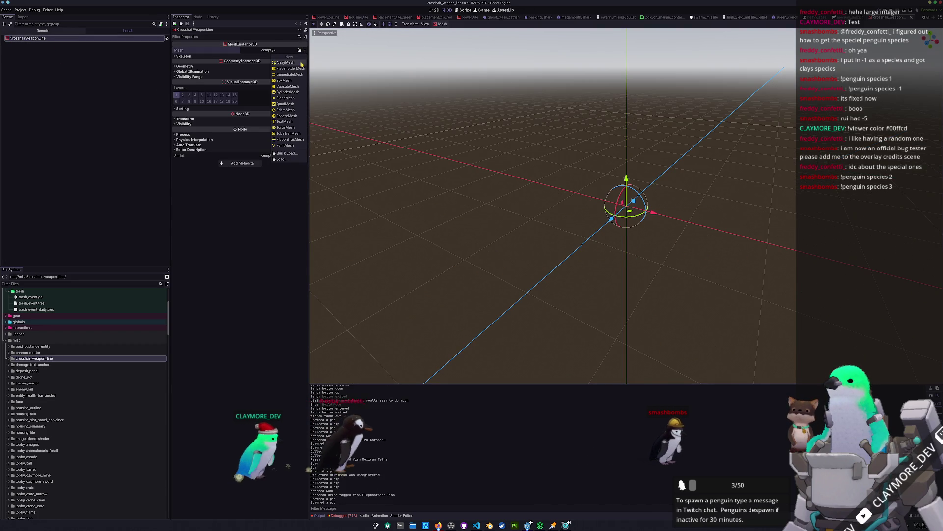
left_click(285, 98)
scroll(459, 154, "up", 5)
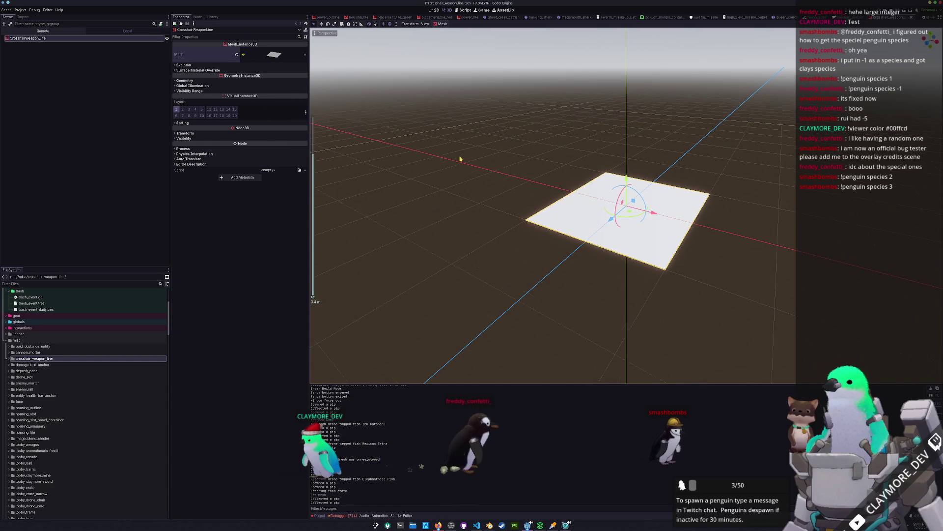
left_click(278, 55)
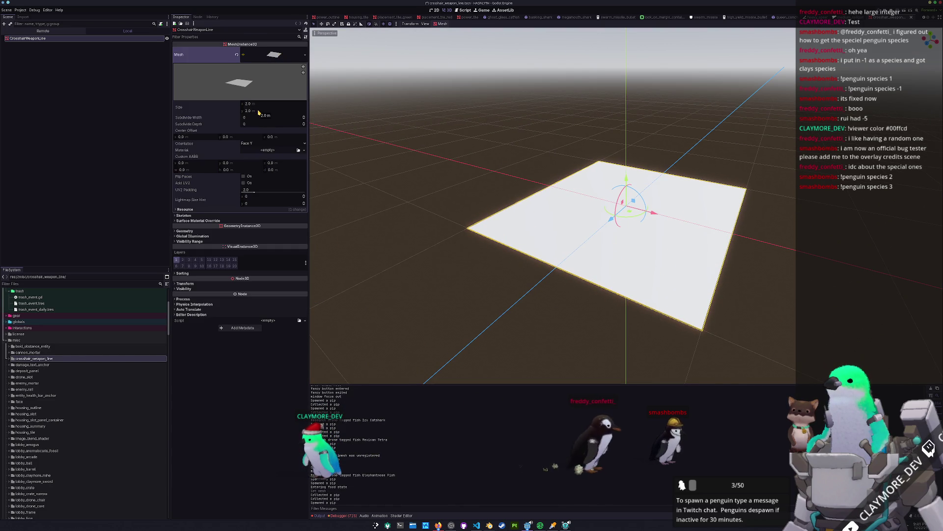
left_click_drag(258, 106, 229, 107)
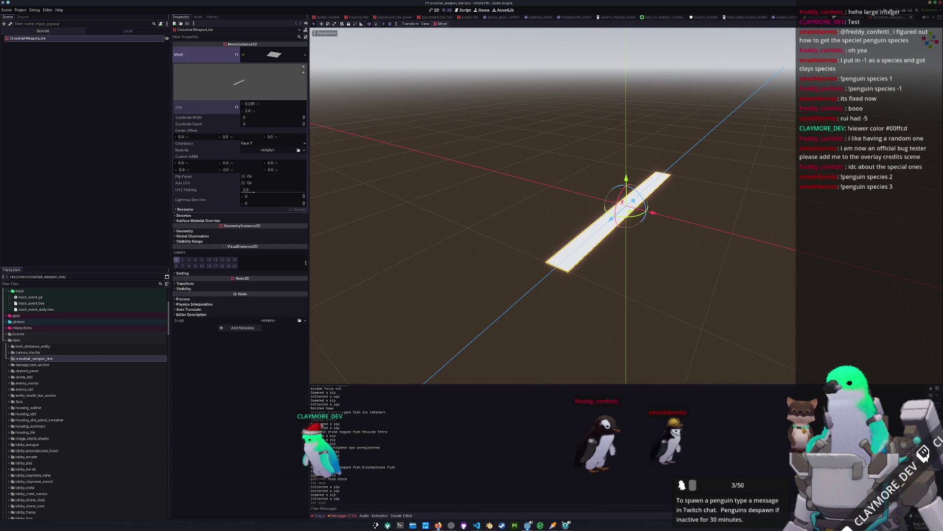
type("0.25")
key("Return")
key("ctrl+s")
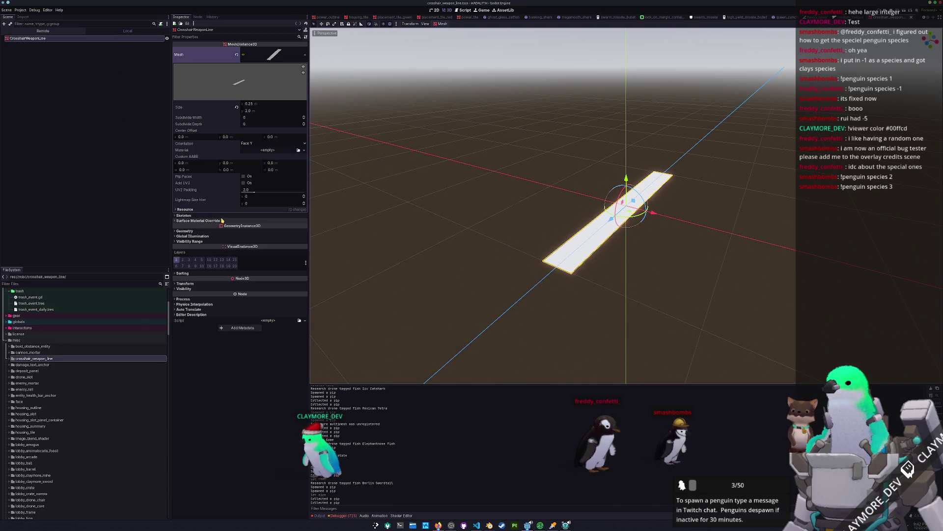
Step: Add a new StandardMaterial3D Material Override set to unshaded and slightly transparent
left_click(216, 231)
left_click(299, 237)
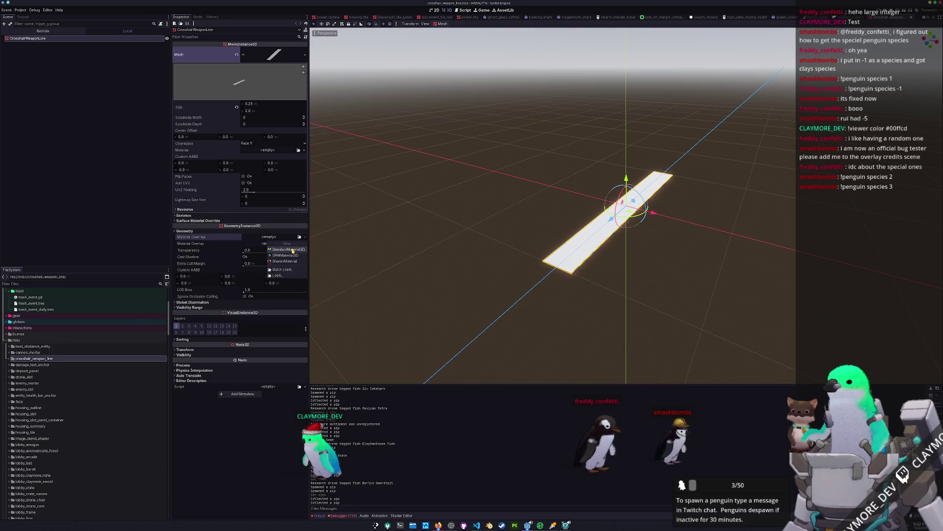
left_click(293, 250)
left_click(275, 241)
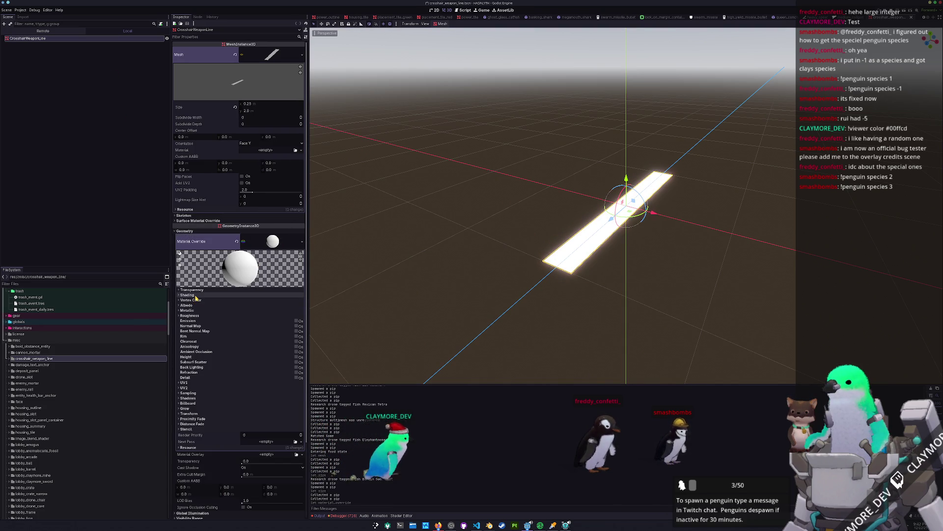
left_click(249, 295)
left_click(251, 301)
left_click(250, 308)
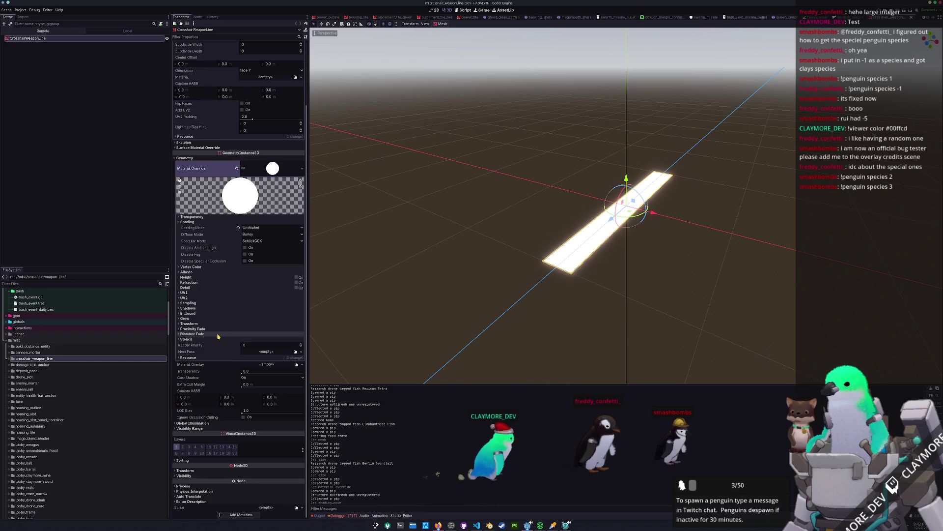
mouse_move(242, 374)
left_mouse_down()
mouse_move(295, 372)
mouse_move(239, 373)
left_mouse_up()
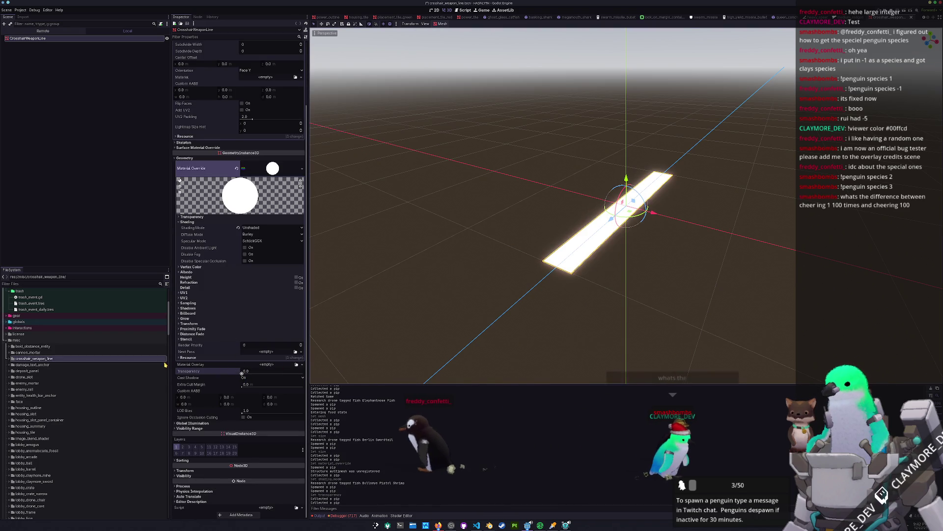
Step: Set the material's albedo colour to white, deselect the strip, and run the game
left_click(199, 272)
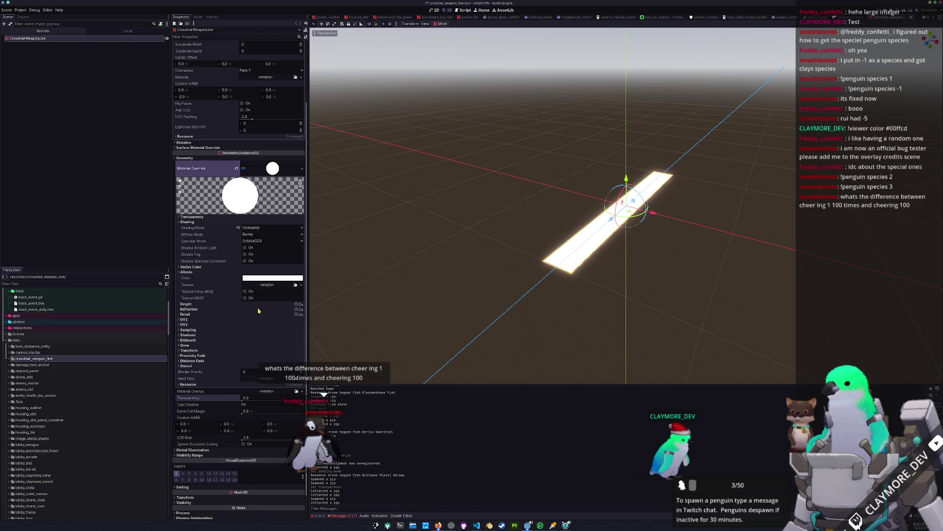
left_click(257, 278)
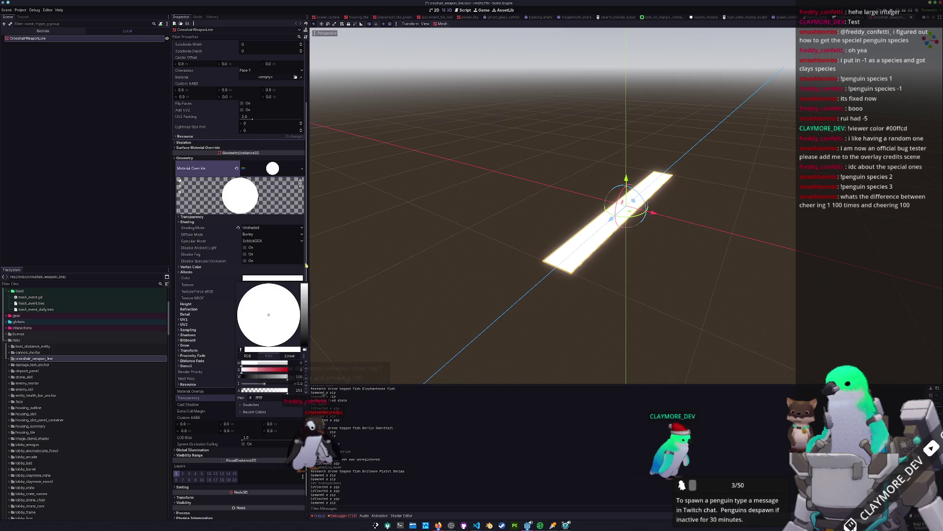
key("Escape")
left_click(416, 249)
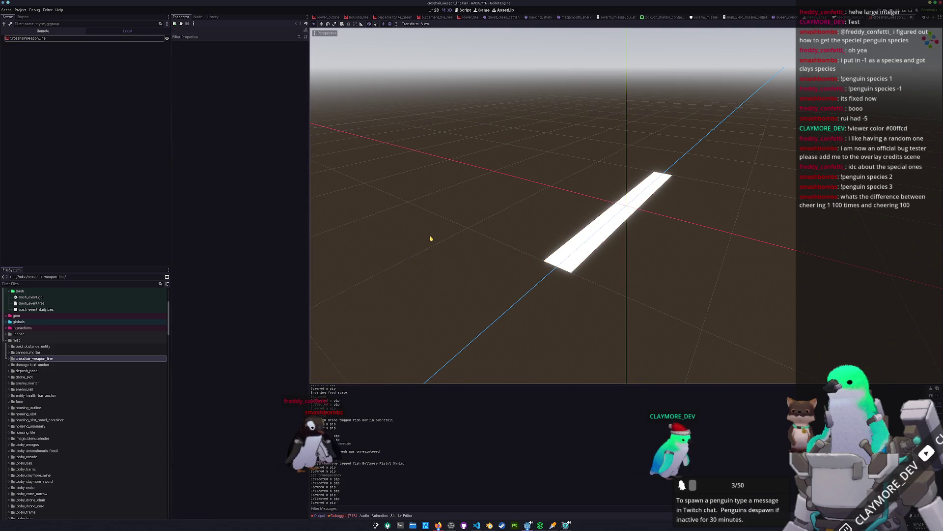
scroll(438, 237, "down", 3)
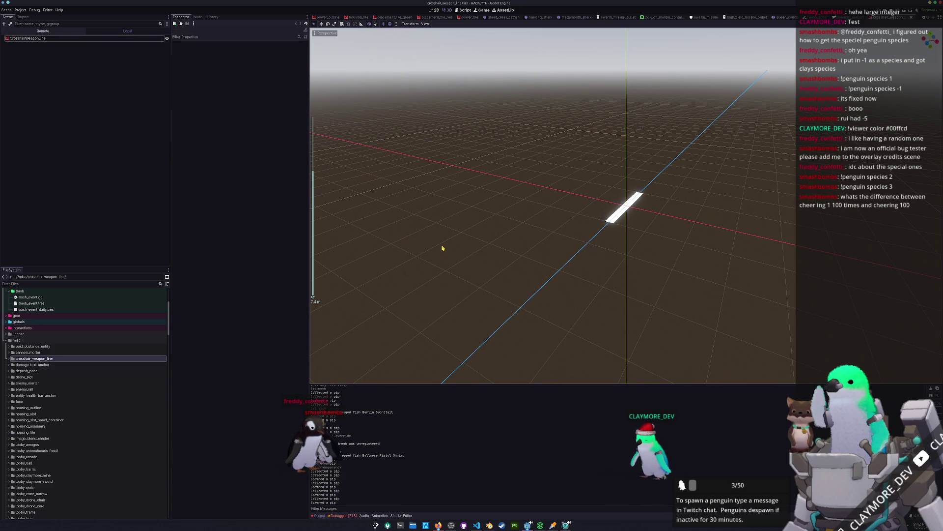
key("alt+Tab")
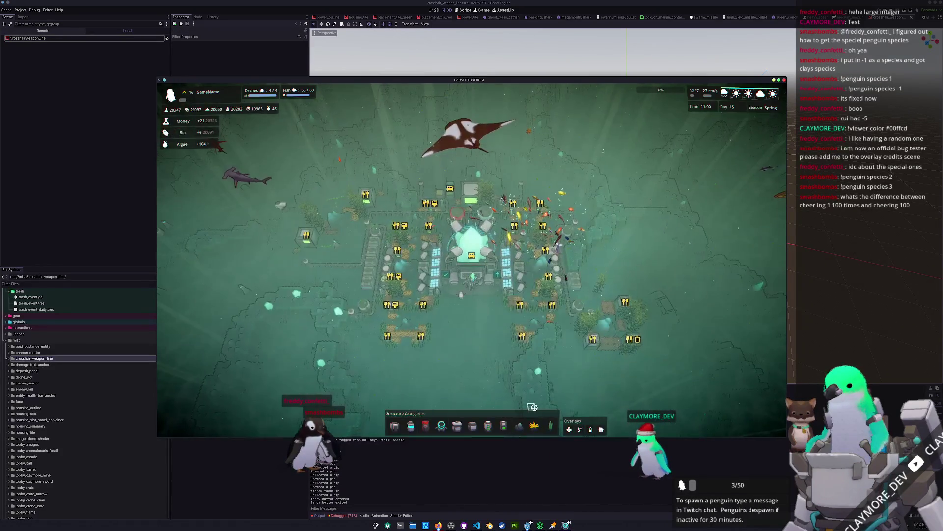
Step: Zoom the game camera in and out over the underwater base, then stop the game with F8
scroll(532, 408, "up", 5)
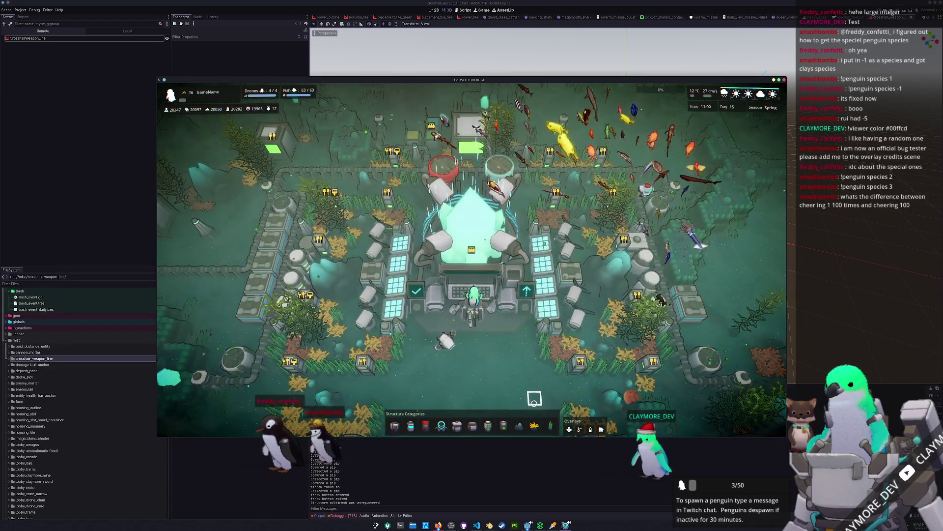
scroll(535, 398, "down", 5)
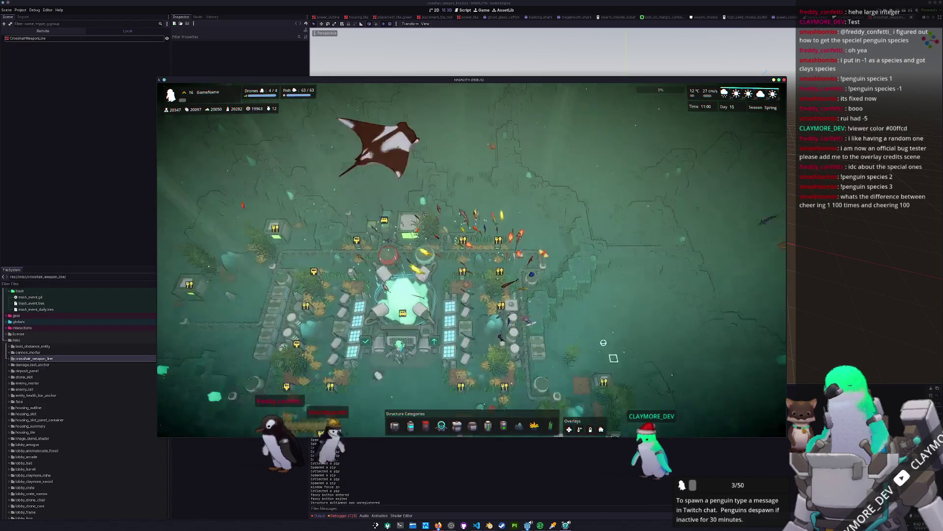
scroll(604, 342, "up", 5)
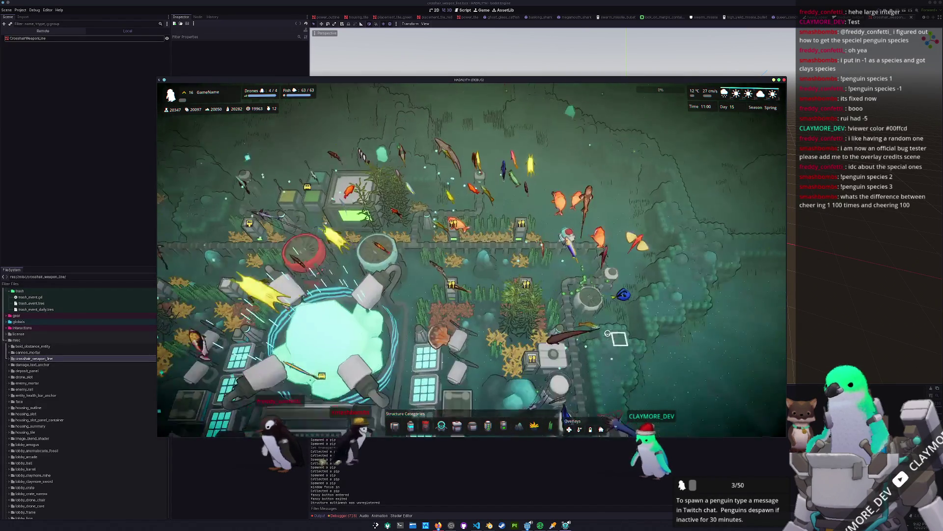
scroll(603, 334, "down", 6)
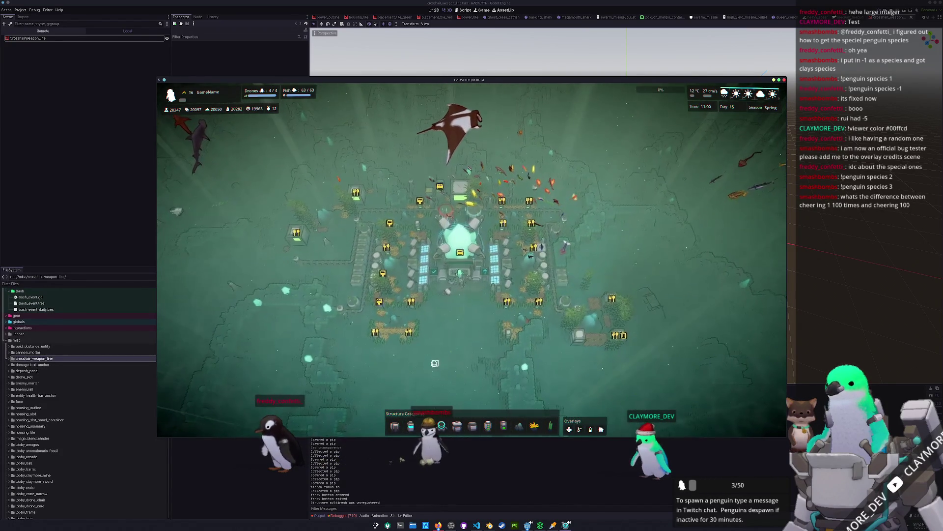
key("F8")
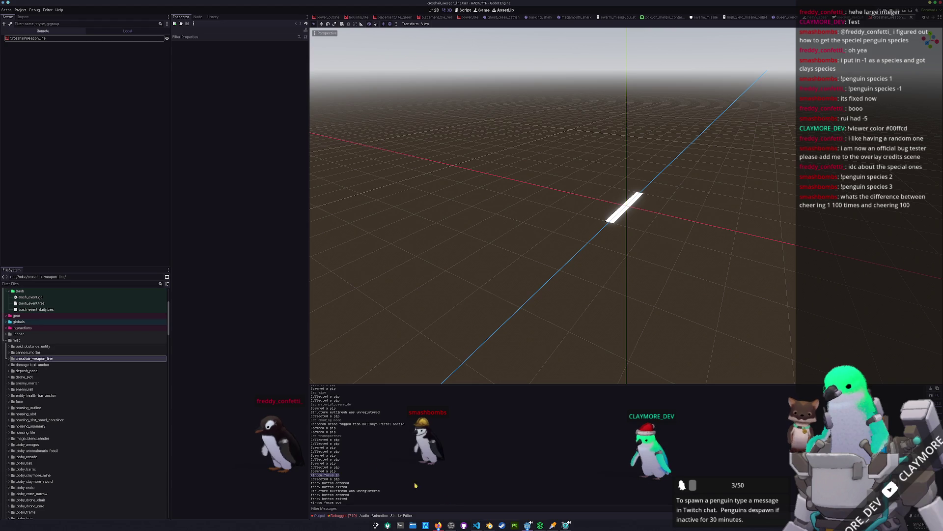
Step: Declare crosshair_weapon_line_scene as a PackedScene preloading res://misc/crosshair_weapon_line/crosshair_weapon_line.tscn
left_click(52, 365)
left_click(476, 525)
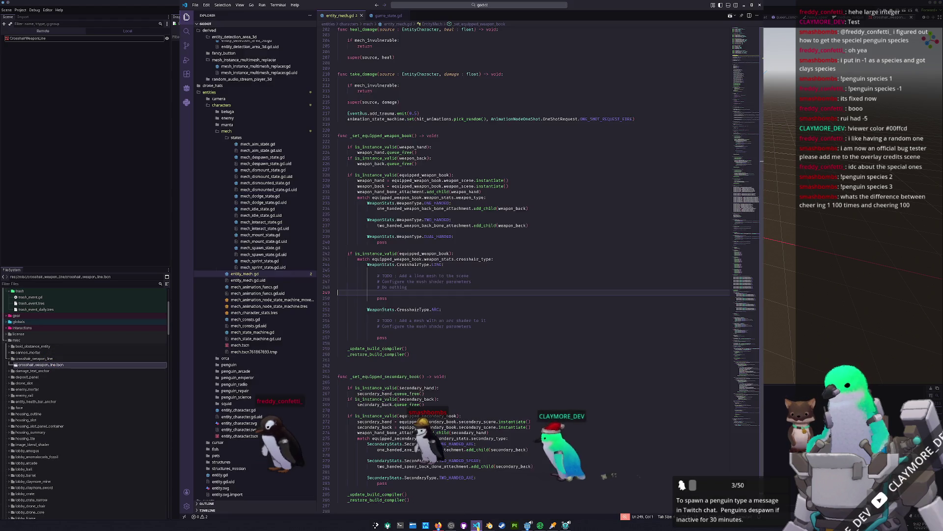
scroll(371, 158, "up", 20)
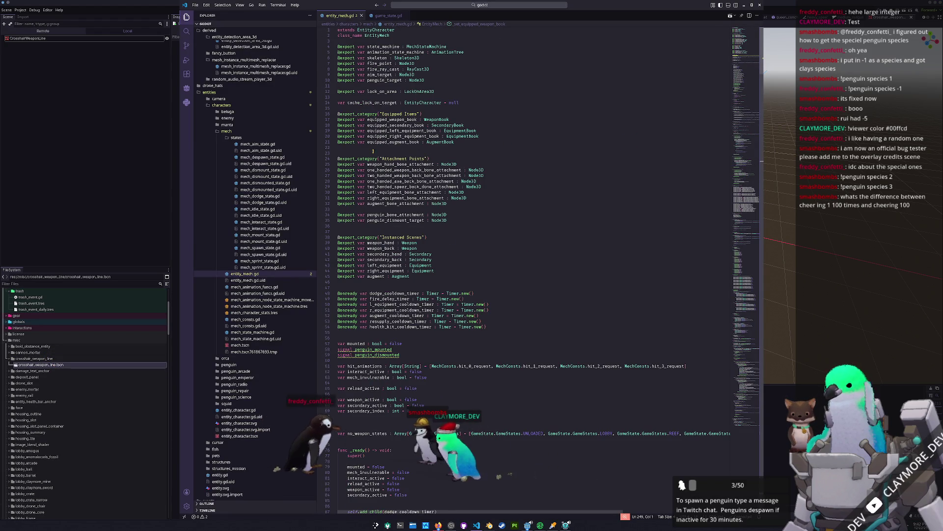
key("Return")
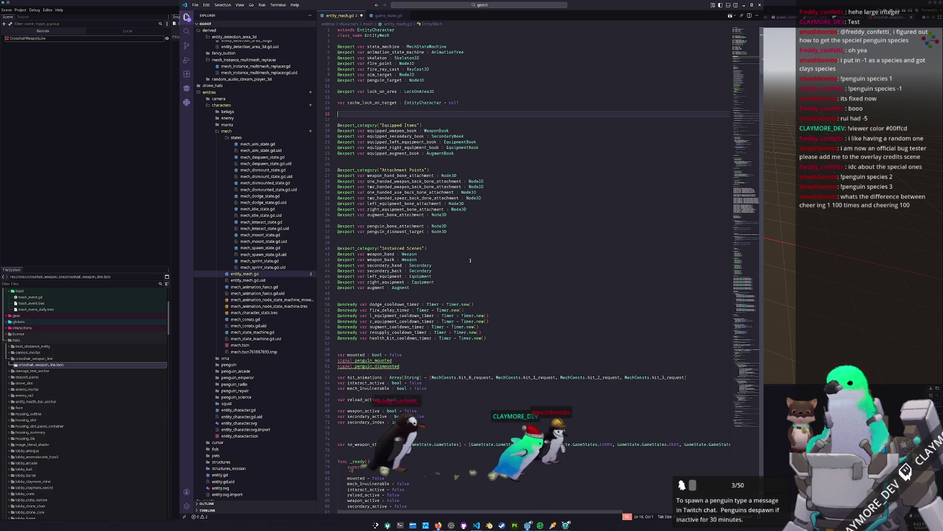
type("var ")
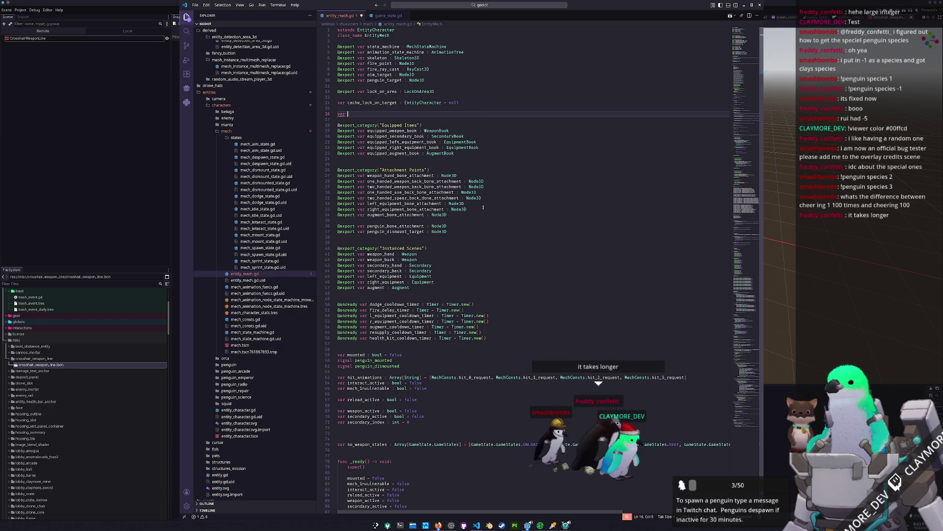
type("one")
key("BackSpace")
key("BackSpace")
key("BackSpace")
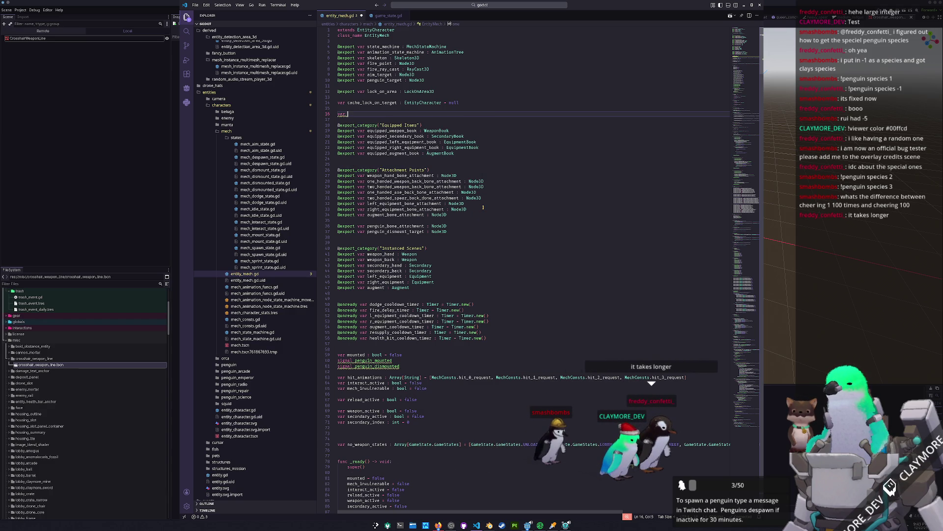
type("cross")
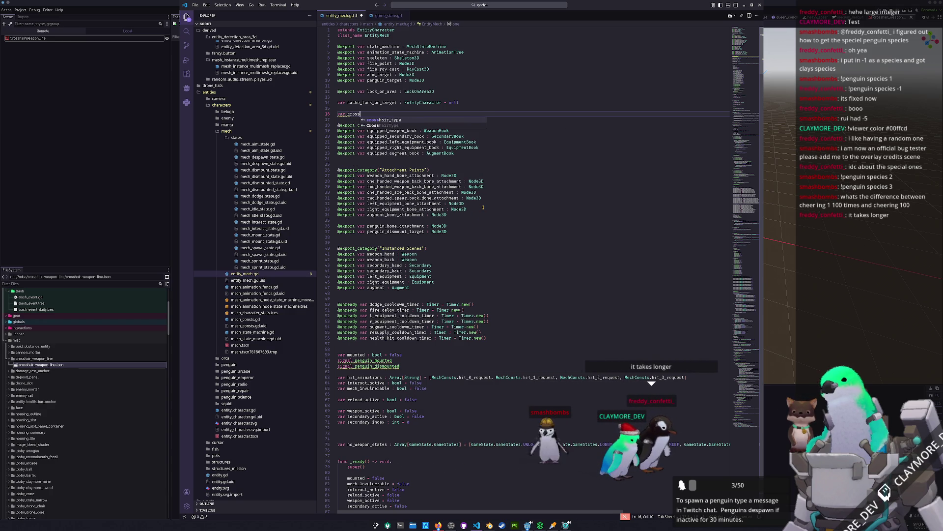
type("hair_weapo")
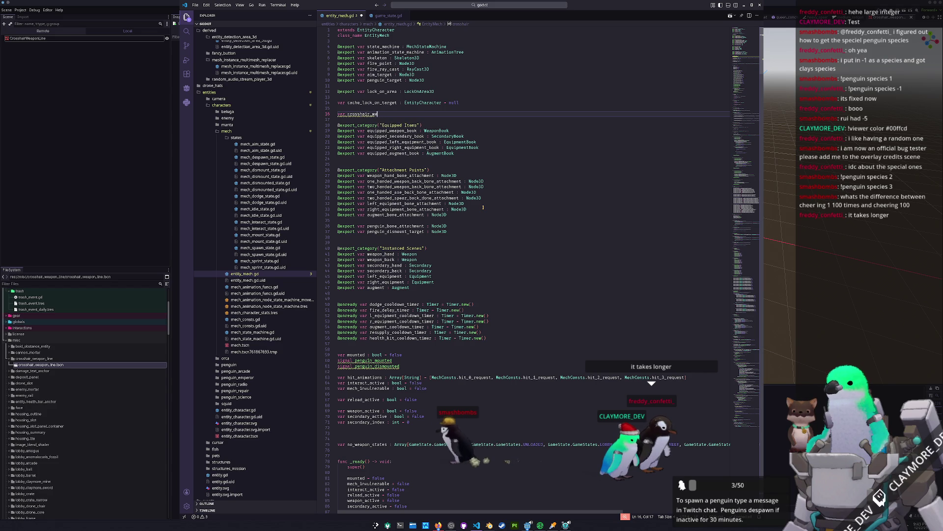
type("n ")
type("ine_scene :")
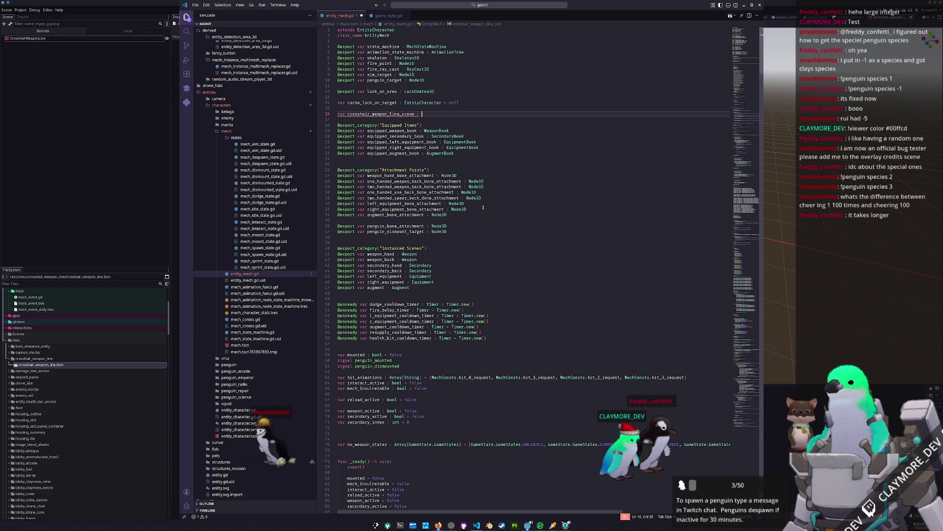
type("PackedScene ")
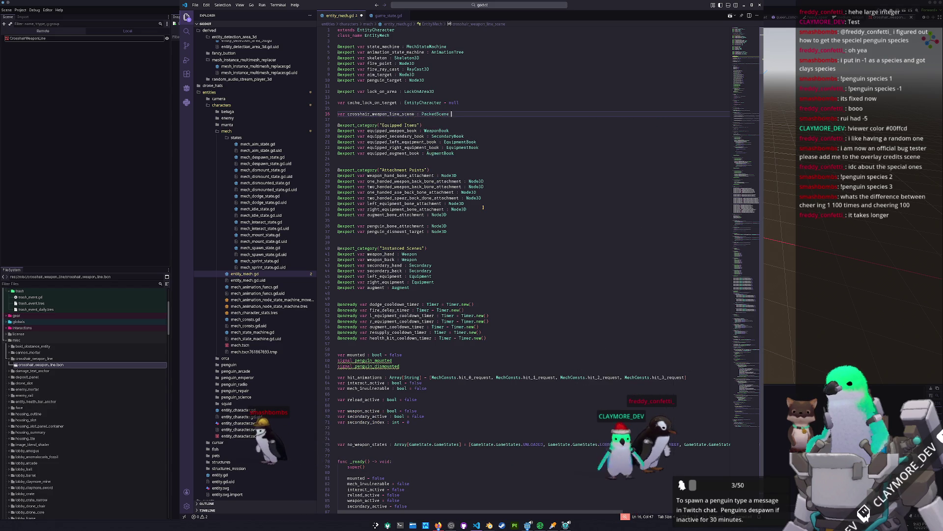
type("preload(\"m")
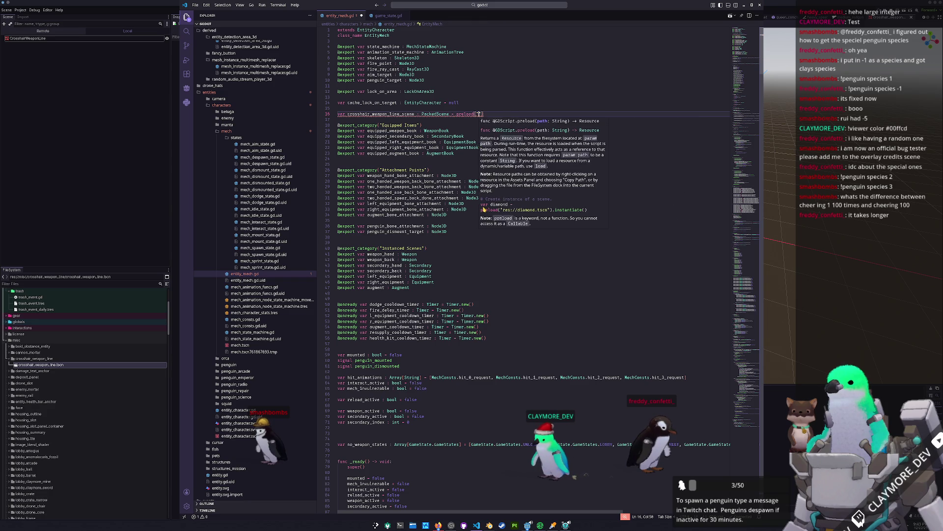
type("isc/cross")
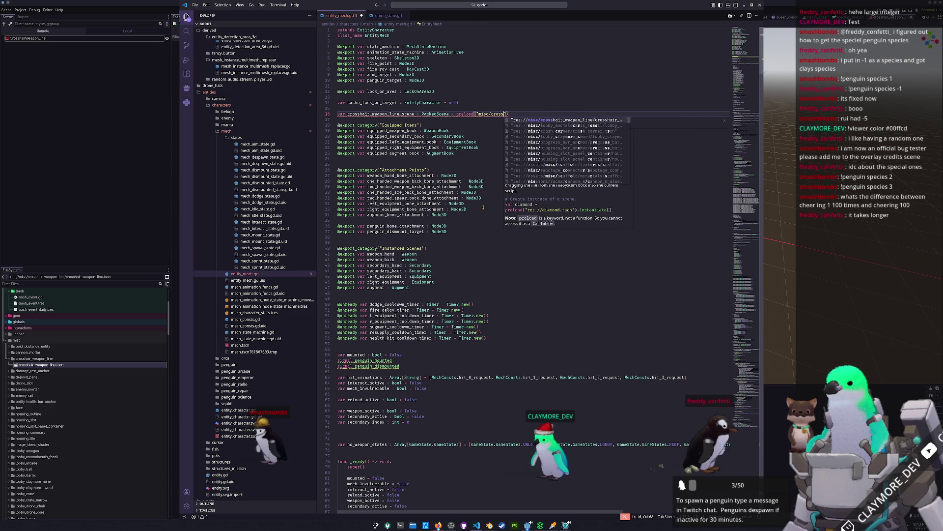
key("Return")
key("ctrl+Left")
key("ctrl+Left")
key("ctrl+Left")
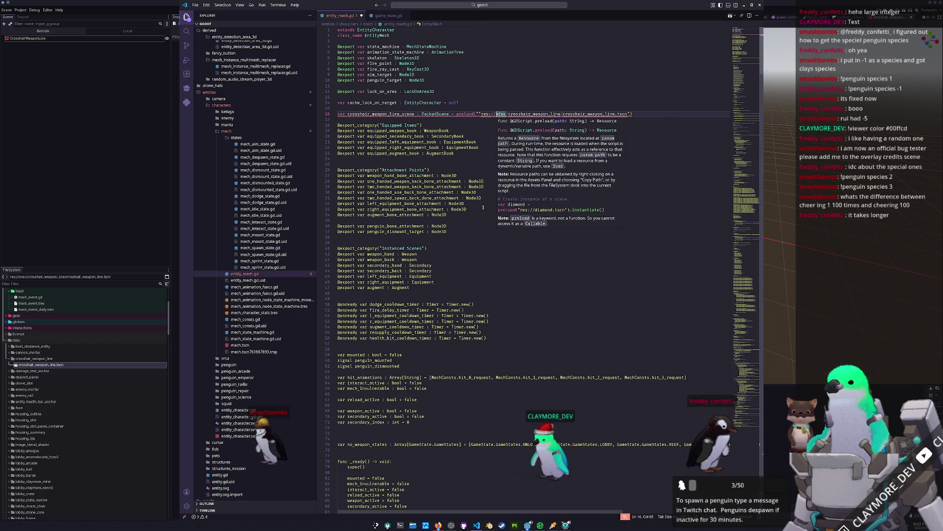
key("BackSpace")
Step: Add the declaration var crosshair_weapon : MeshInstance3D below the preload
key("End")
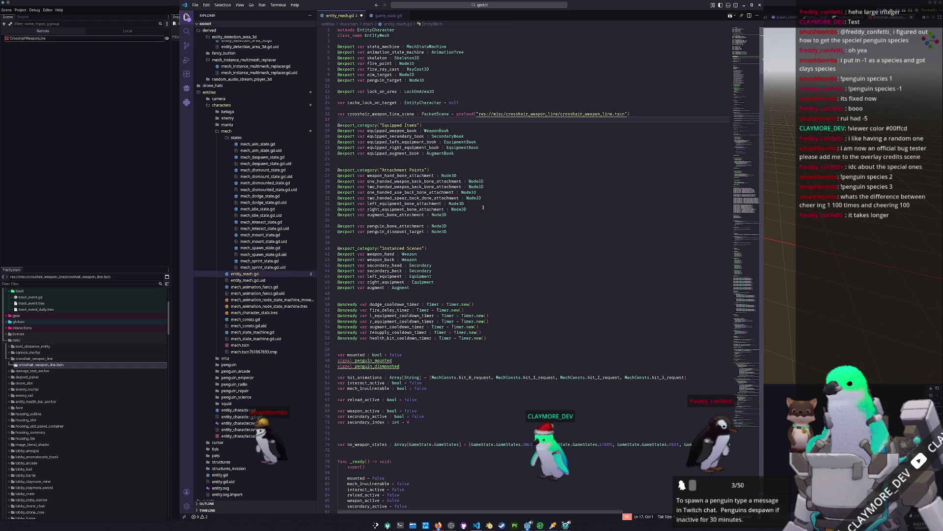
key("Return")
key("Return")
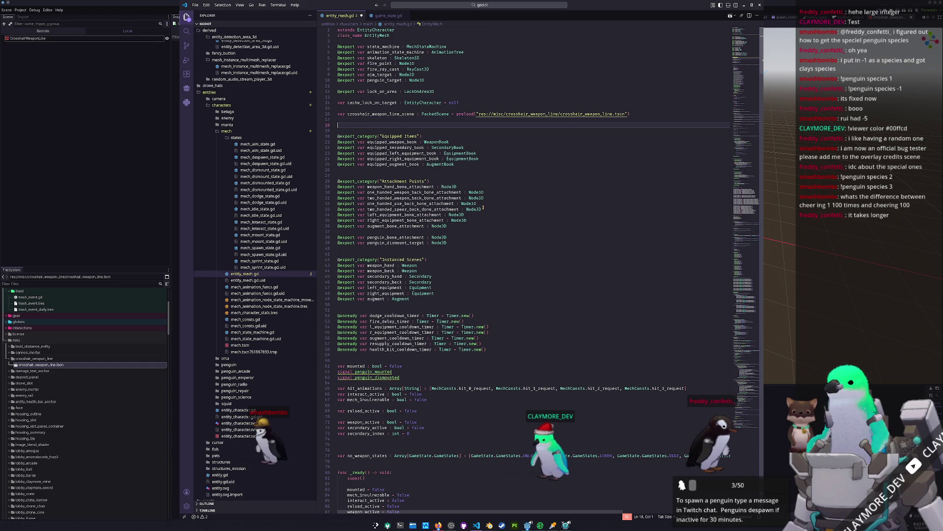
type("var crosshair_weapon : ")
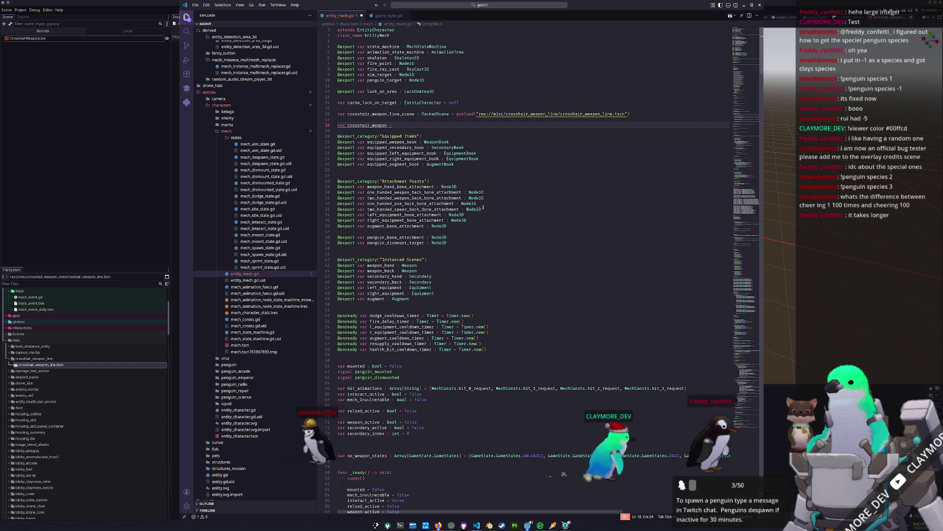
type("MeshInstance3D")
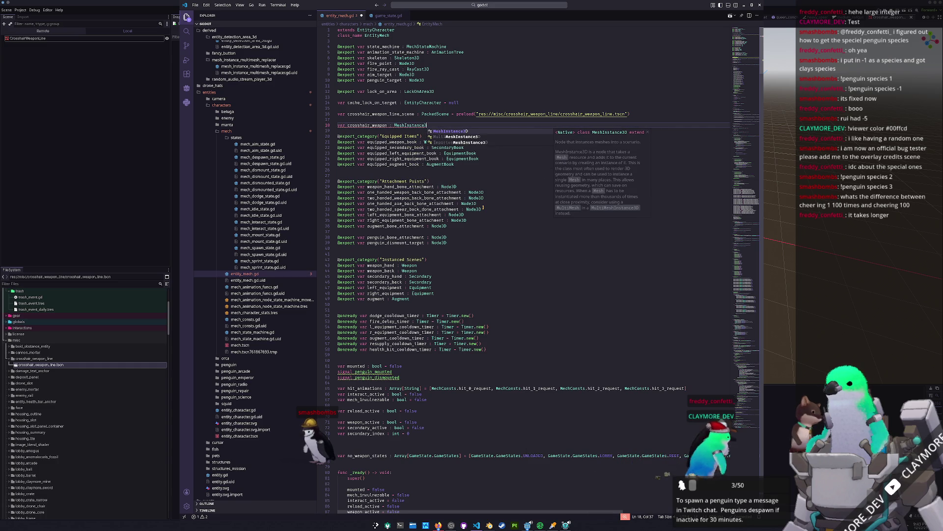
key("Escape")
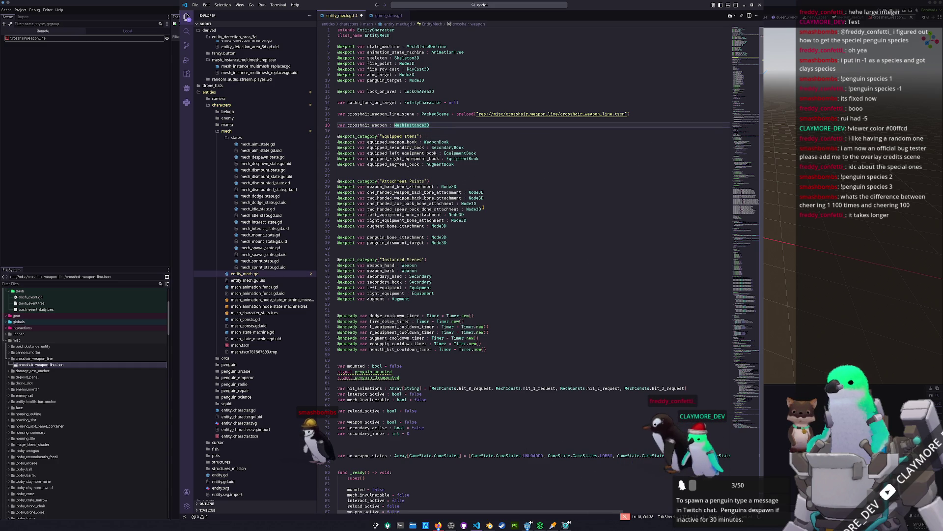
key("Down")
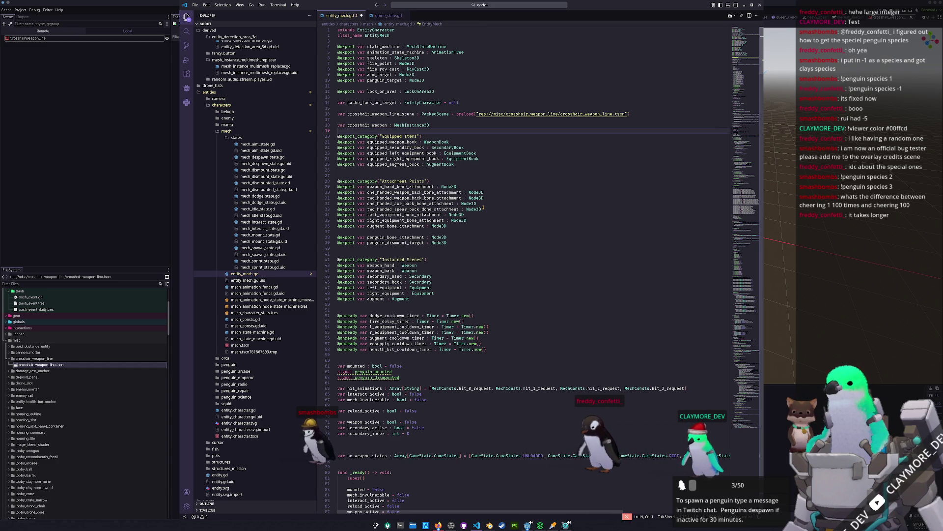
key("Return")
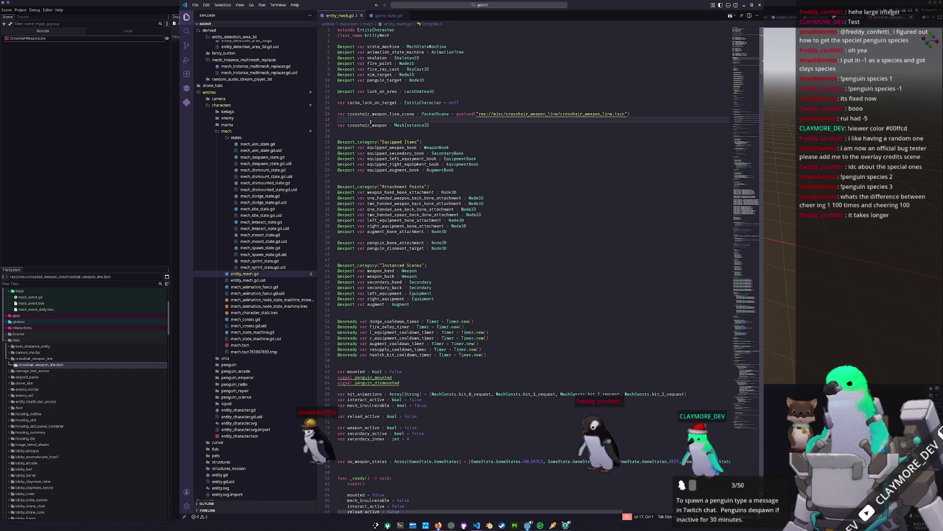
Step: Declare crosshair_weapon_arc_scene preloading res://misc/crosshair_weapon_arc/crosshair_weapon_arc.tscn
type("var cro")
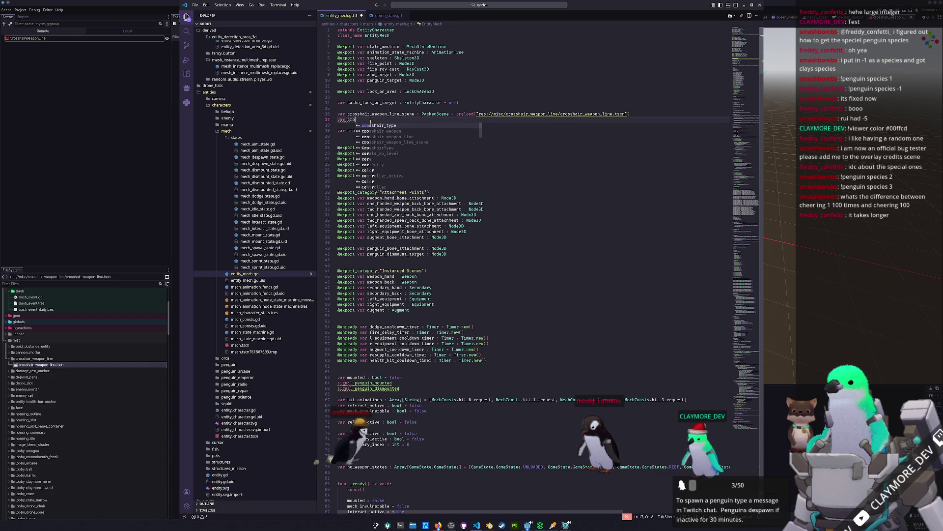
type("sshair_weapon_arc_scene : PackedScene = preload(\"res://misc/crosshair_weapon_arc")
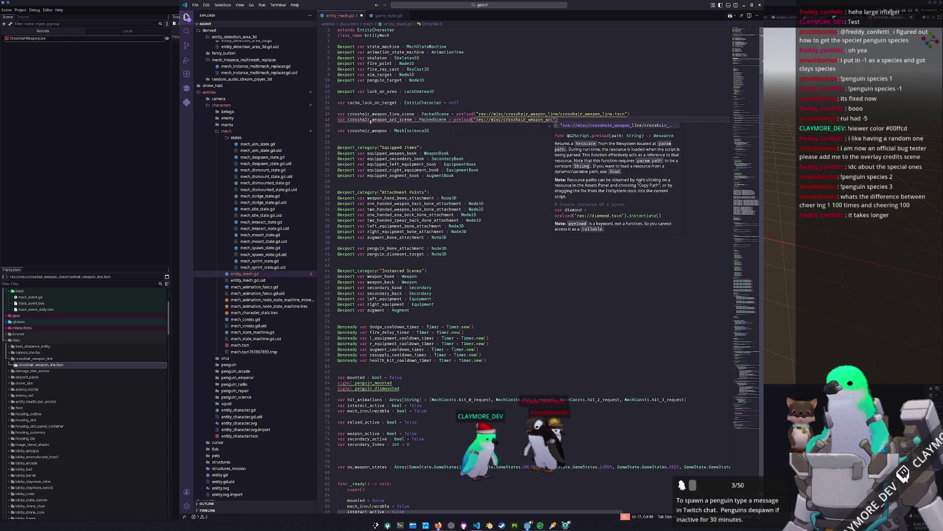
type("/crossh")
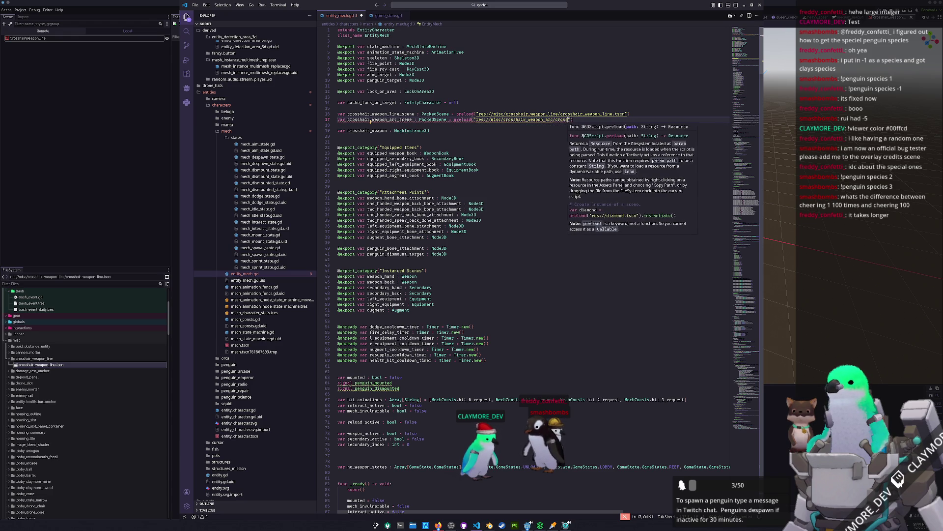
type("air_weapon_arc.tscn")
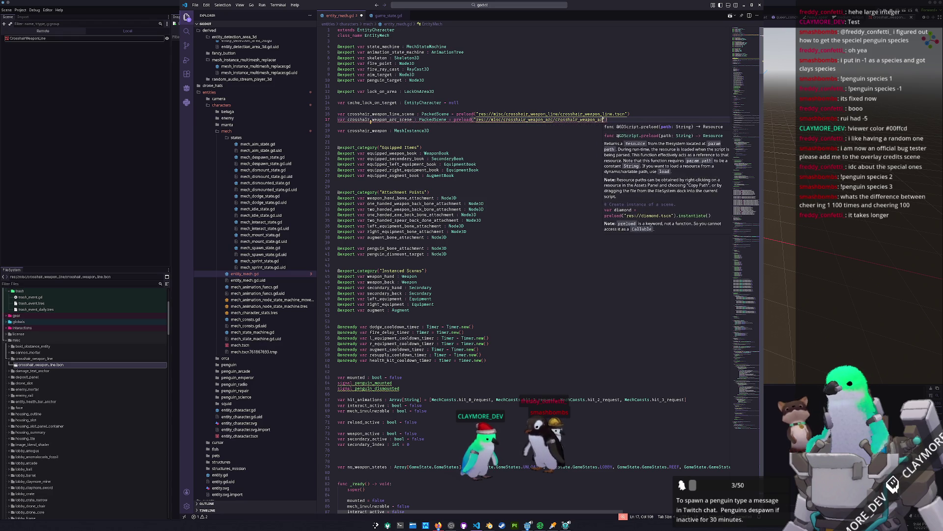
type("\"")
key("Down")
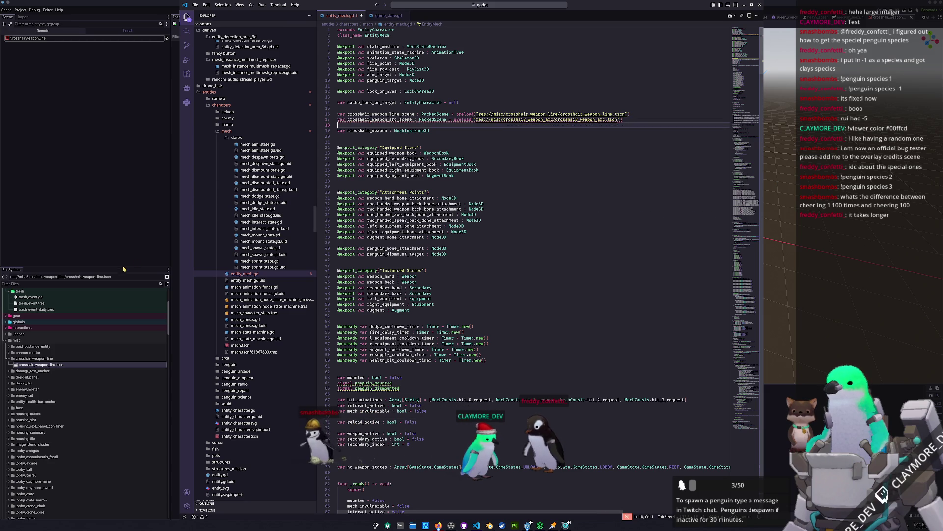
left_click(137, 263)
Step: Create a crosshair_weapon_arc folder inside res://misc
right_click(31, 341)
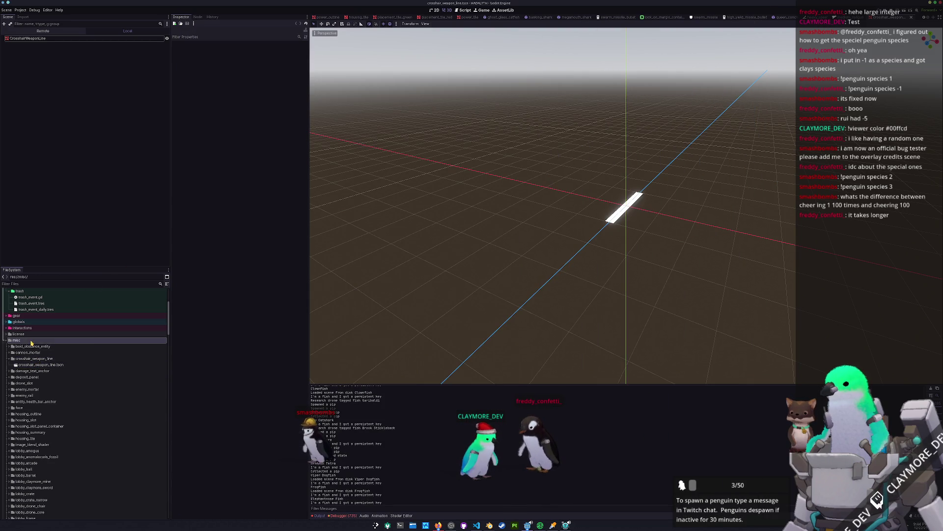
type("crosshair_")
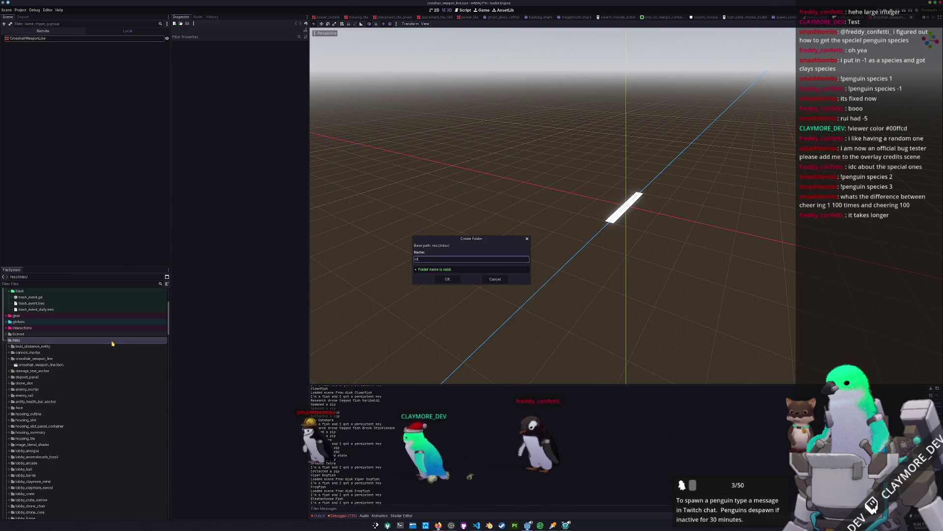
type("weapon_arc")
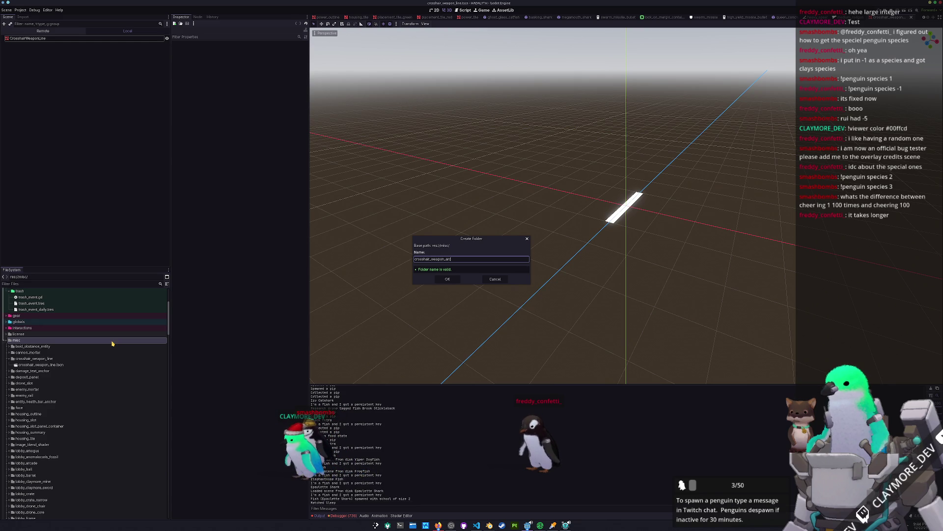
key("Return")
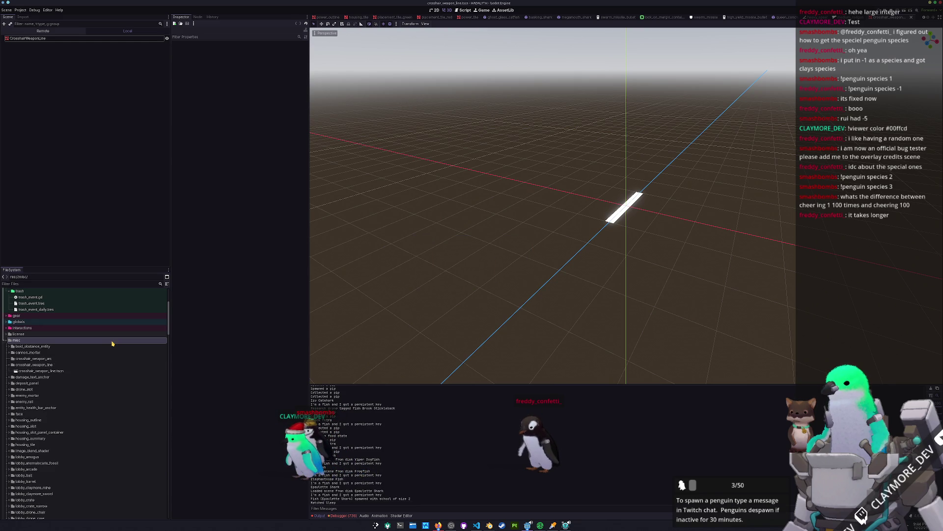
Step: Create the crosshair_weapon_arc scene in that folder with a CrosshairWeaponArc root
right_click(48, 359)
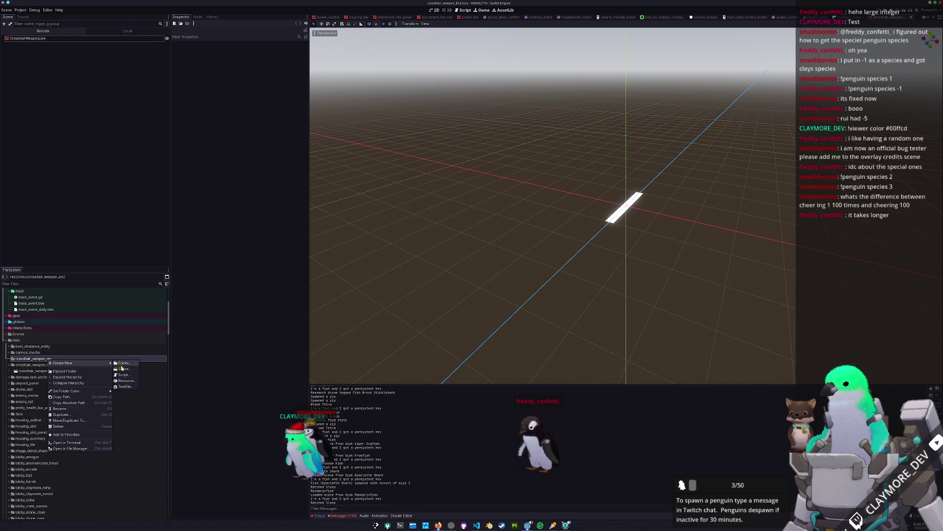
left_click(124, 369)
type("crosshair_weapon")
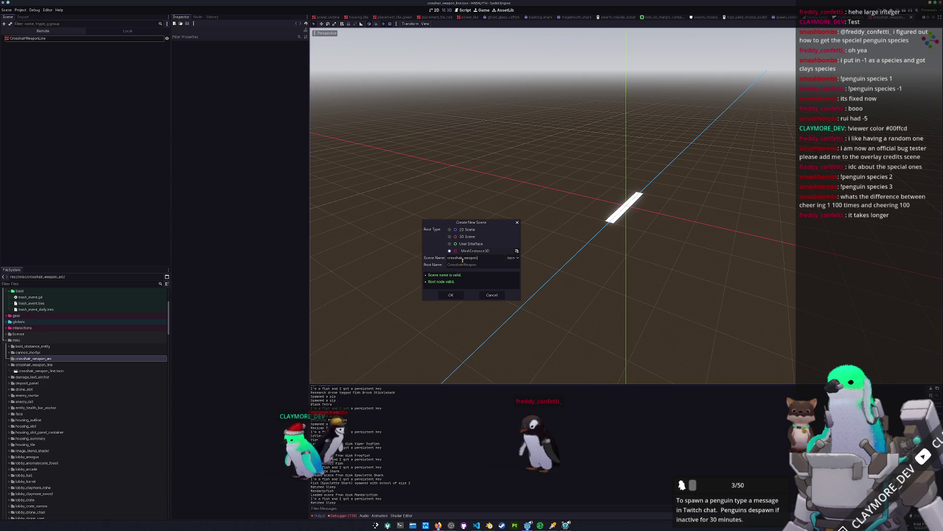
type("_arc")
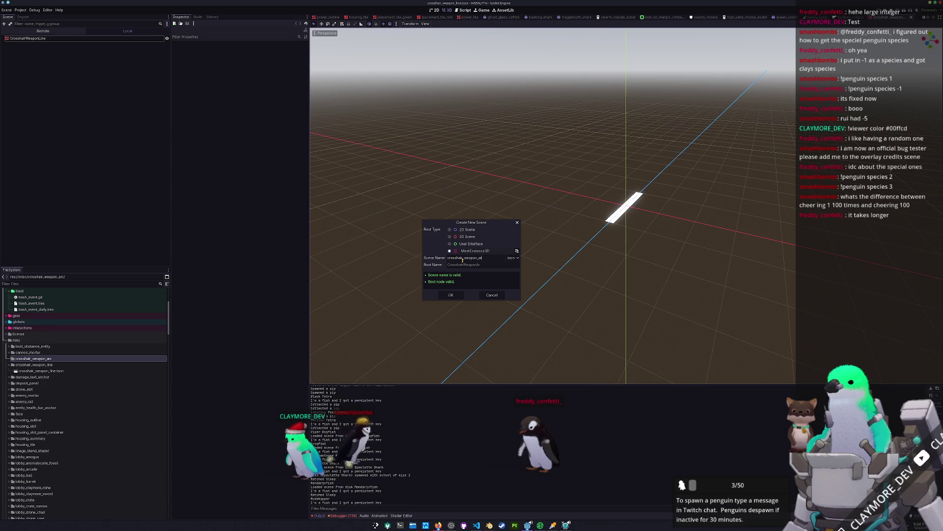
left_click(451, 295)
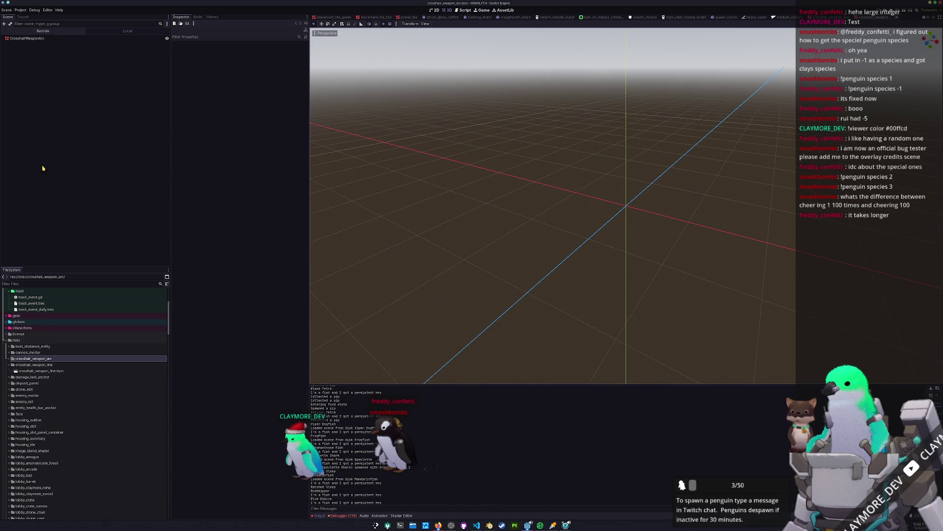
left_click(29, 39)
left_click(76, 232)
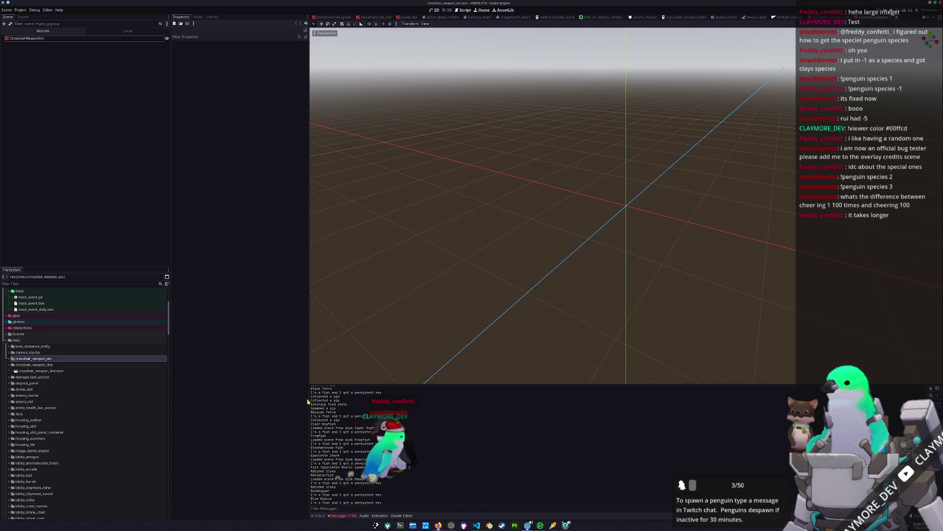
key("alt+Tab")
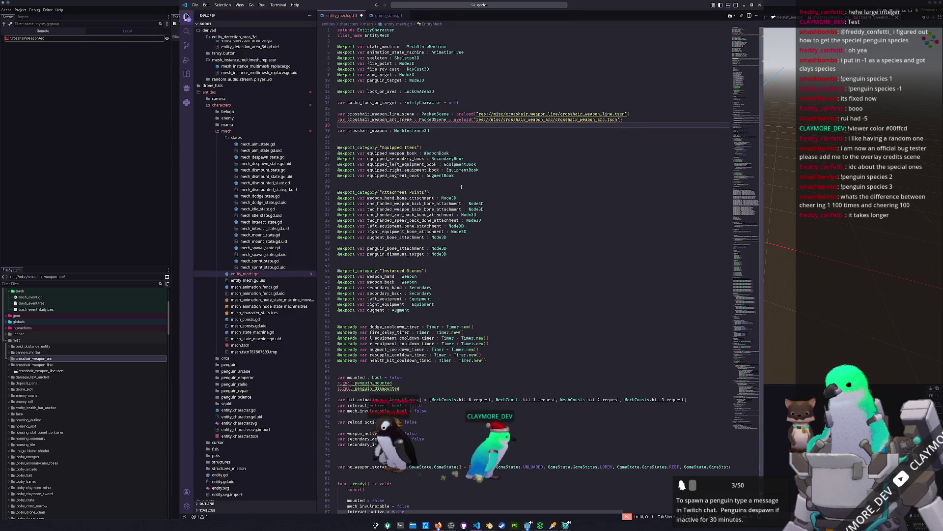
Step: Add a 'Free old crosshair' comment above the crosshair type match in _set_equipped_weapon_book
scroll(492, 197, "down", 1)
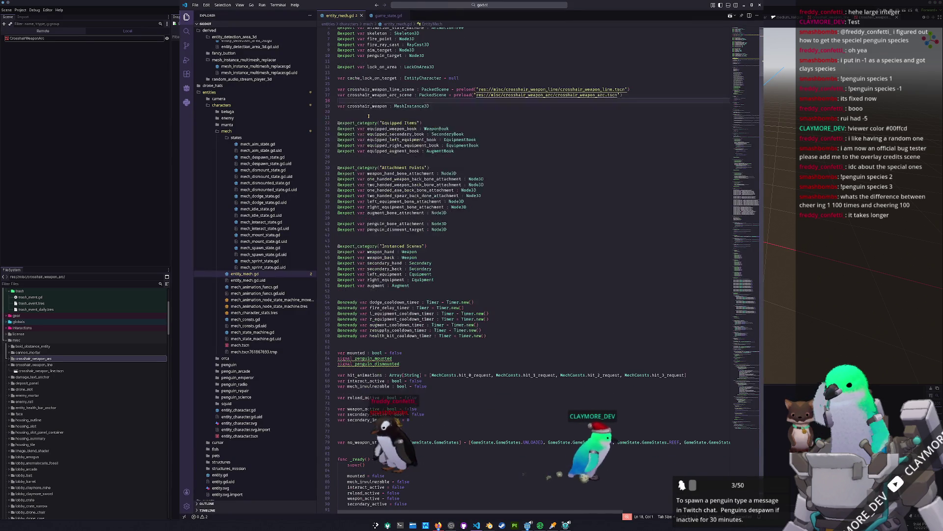
key("Down")
key("Down")
scroll(565, 254, "down", 3)
scroll(564, 254, "down", 20)
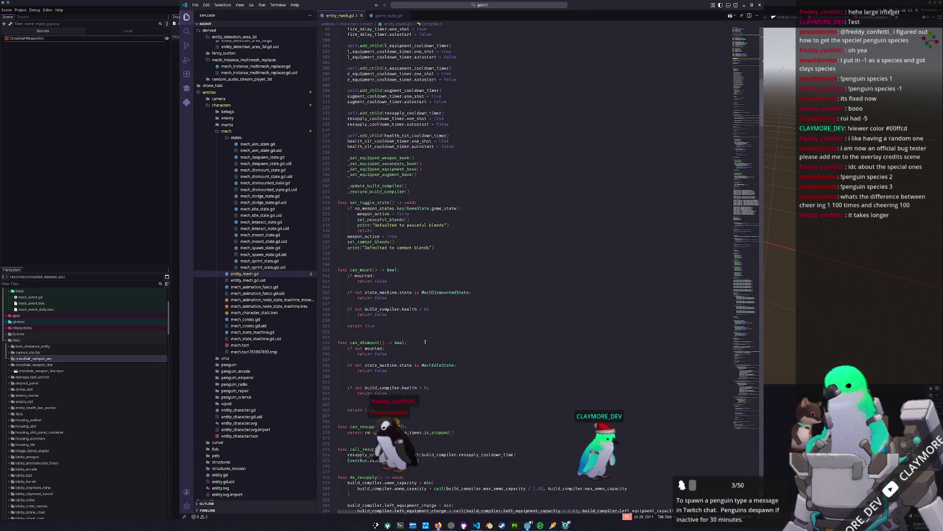
scroll(420, 344, "down", 5)
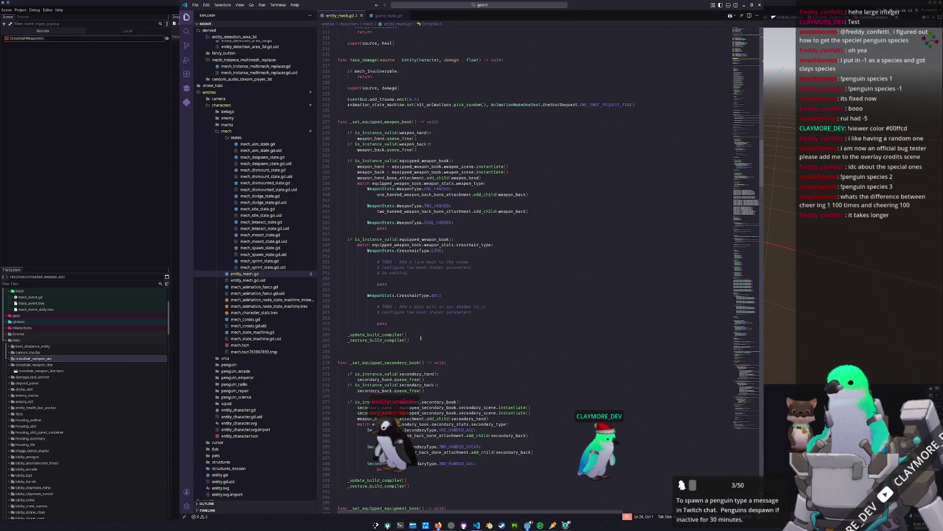
left_click(426, 273)
left_click(431, 254)
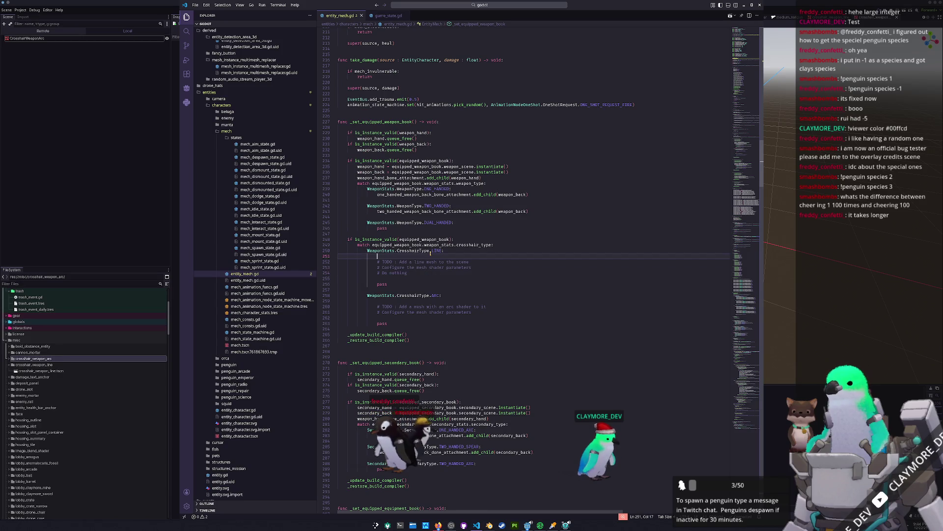
key("Return")
key("Up")
key("Up")
key("Up")
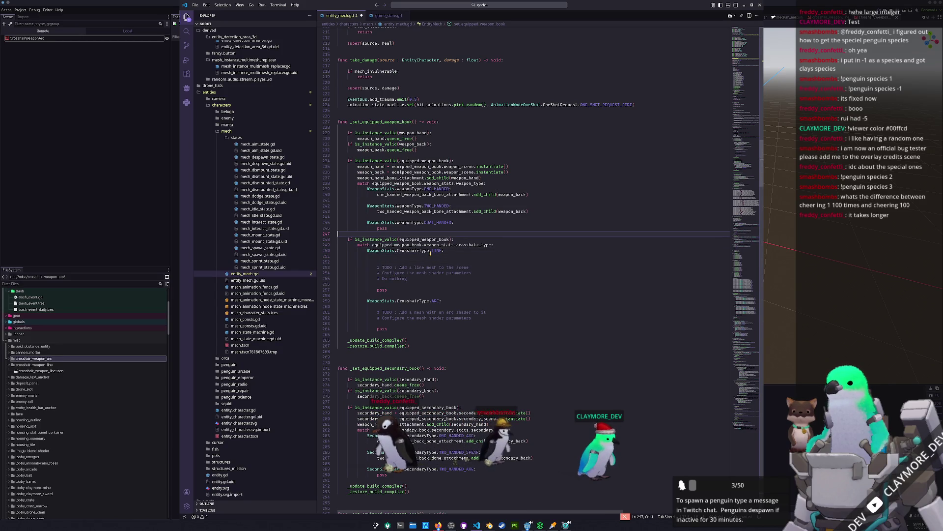
key("Return")
key("Return")
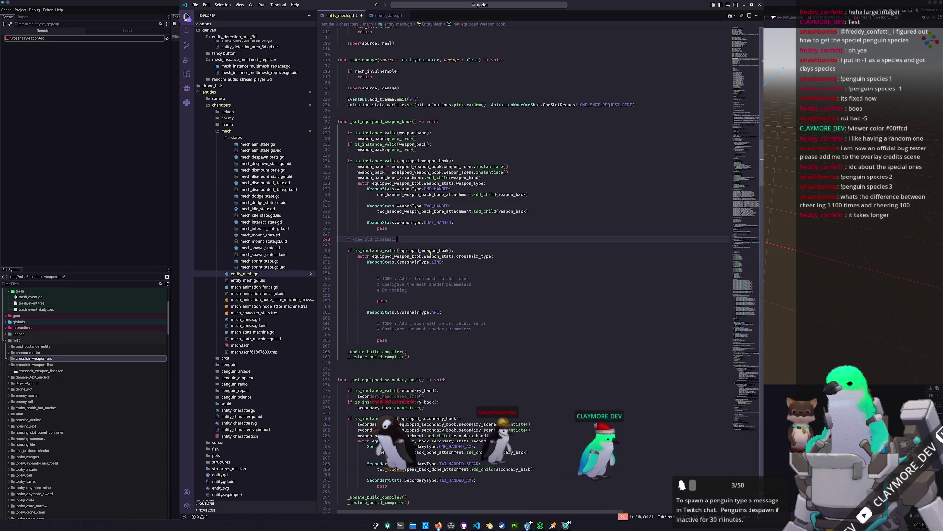
type("ir")
key("Return")
Step: Free the old crosshair with if is_instance_valid(crosshair_weapon): crosshair_weapon.queue_free()
type("f is_ins")
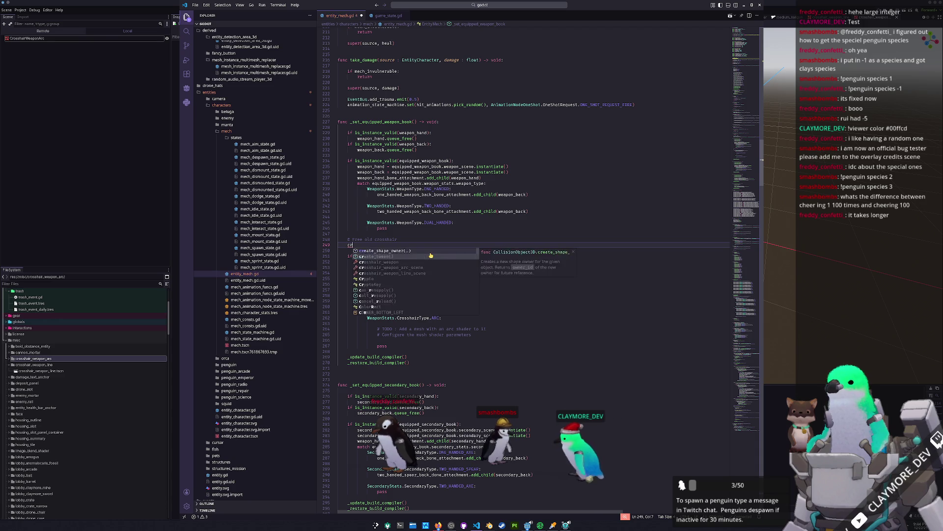
type("tance_valid(")
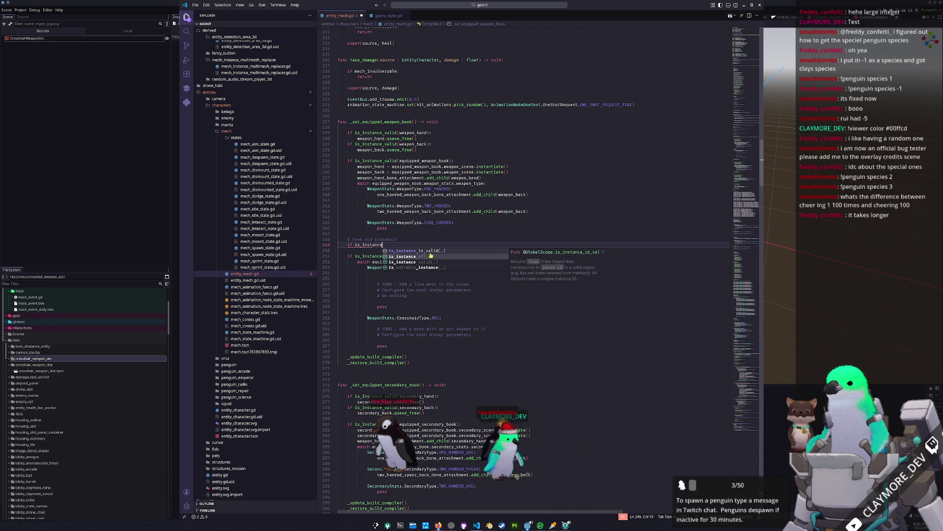
type("weapon_cro")
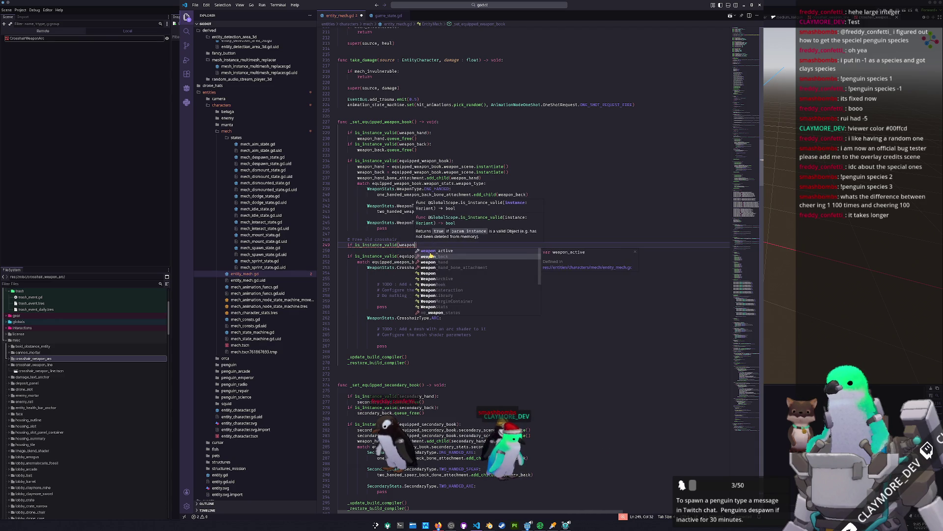
key("BackSpace")
key("BackSpace")
key("BackSpace")
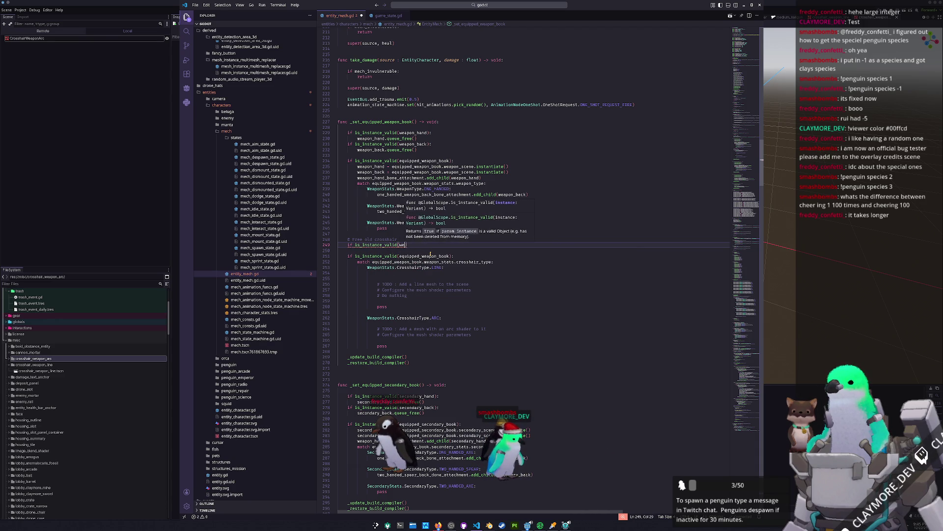
type("cross")
key("Return")
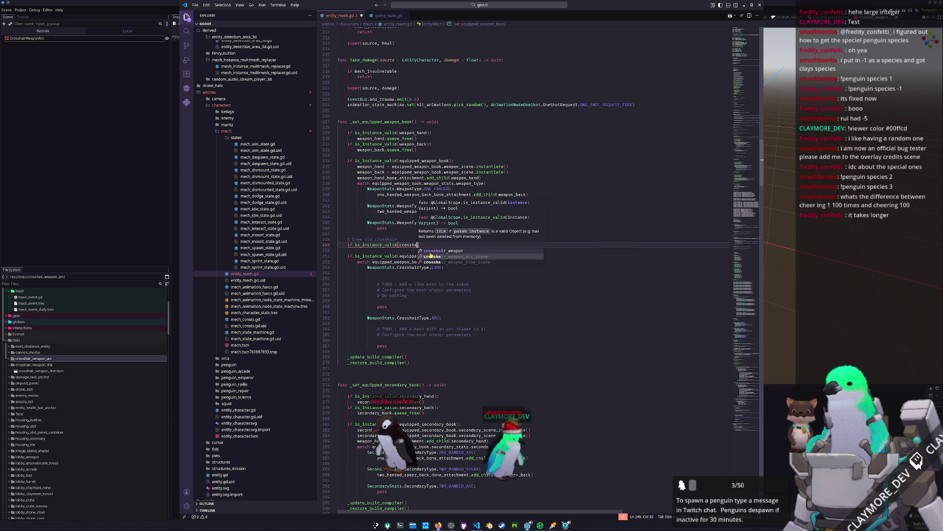
type("):")
key("Return")
type("crosshair")
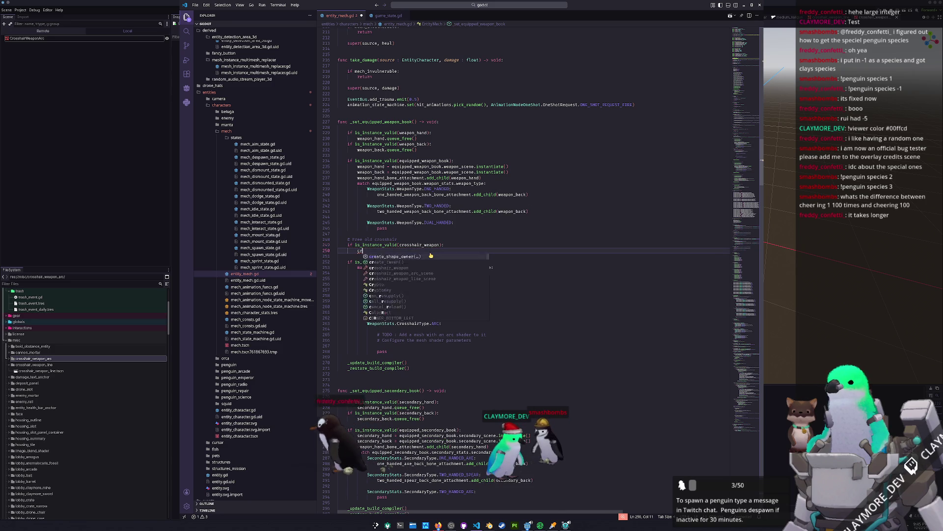
key("Return")
type(".queue_free(")
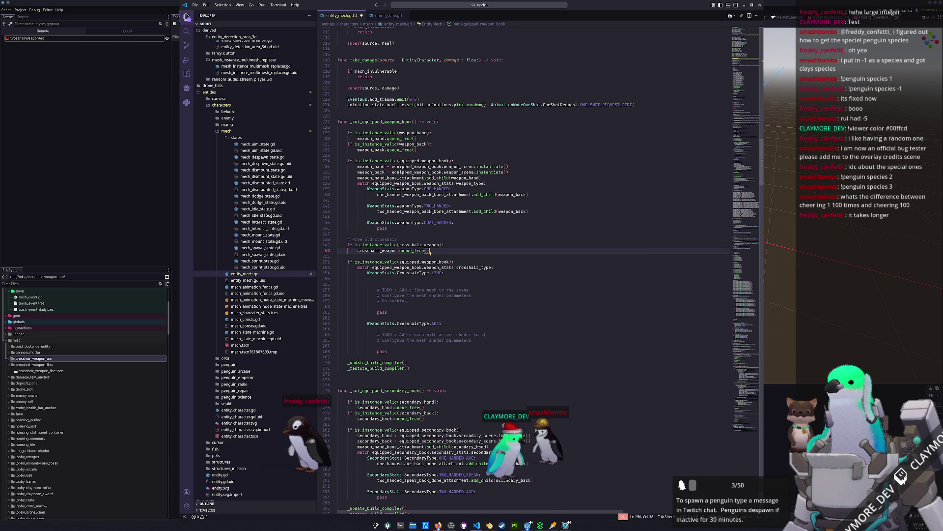
key("Down")
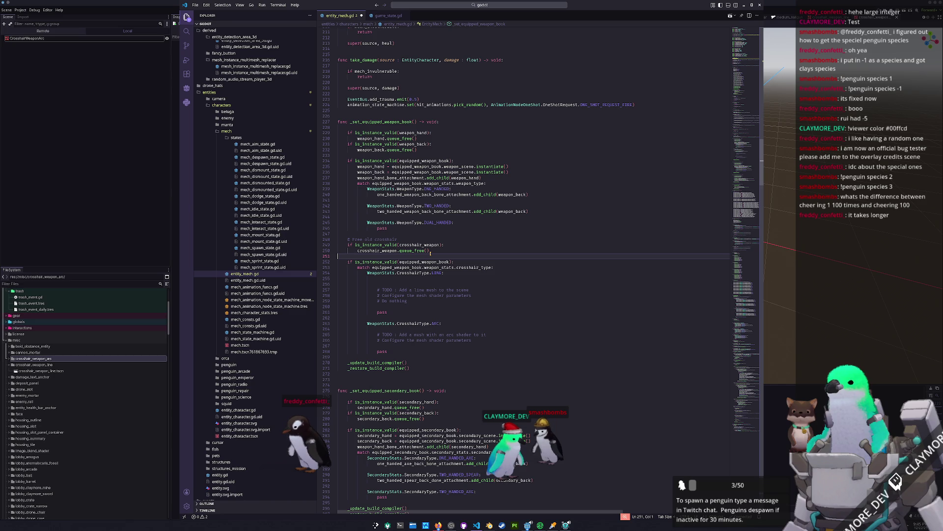
Step: In the LINE case, assign crosshair_weapon = crosshair_weapon_line_scene.instantiate()
key("Down")
key("Down")
key("Down")
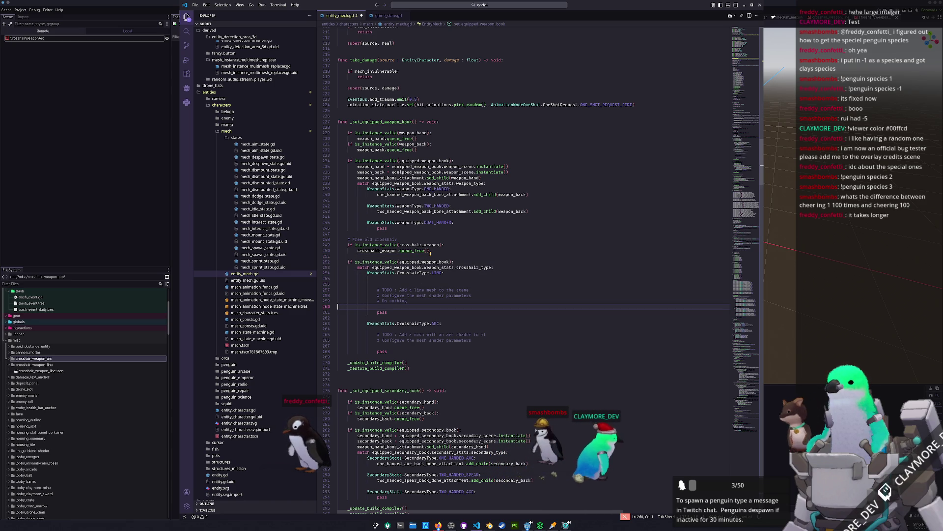
key("ctrl+shift+Return")
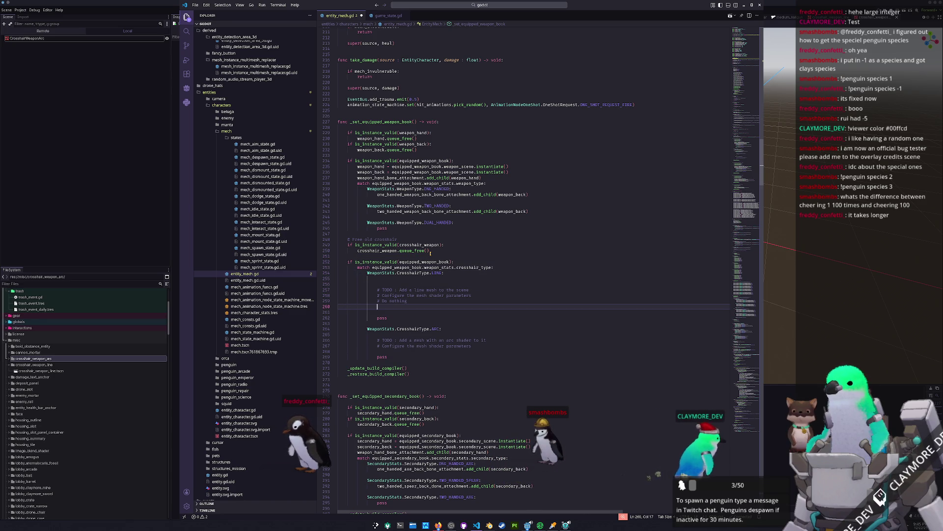
type("crosshair")
key("Tab")
type("= ")
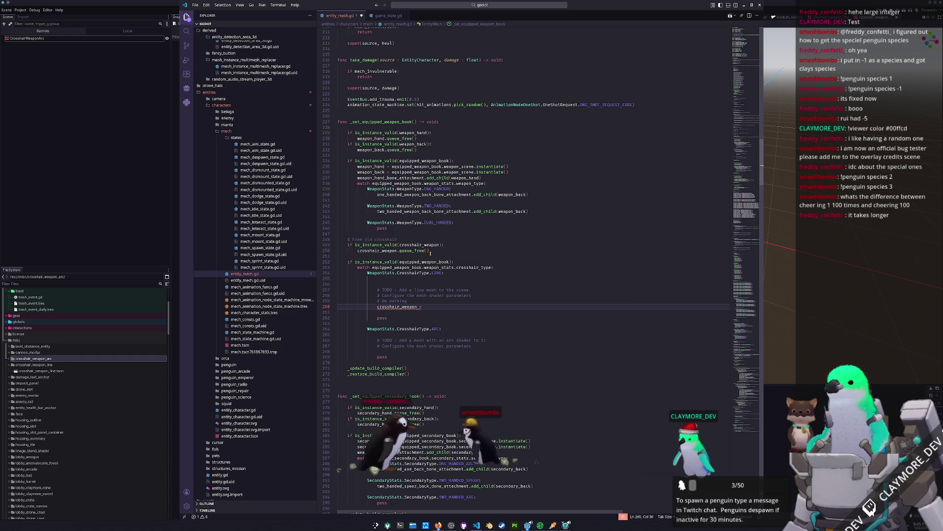
type("cr")
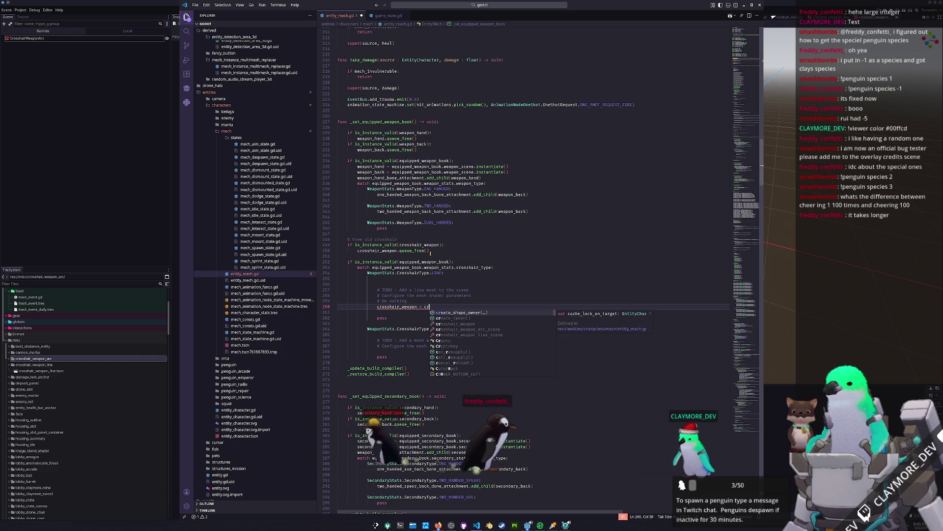
key("Down")
key("Down")
key("Down")
key("Tab")
type(".")
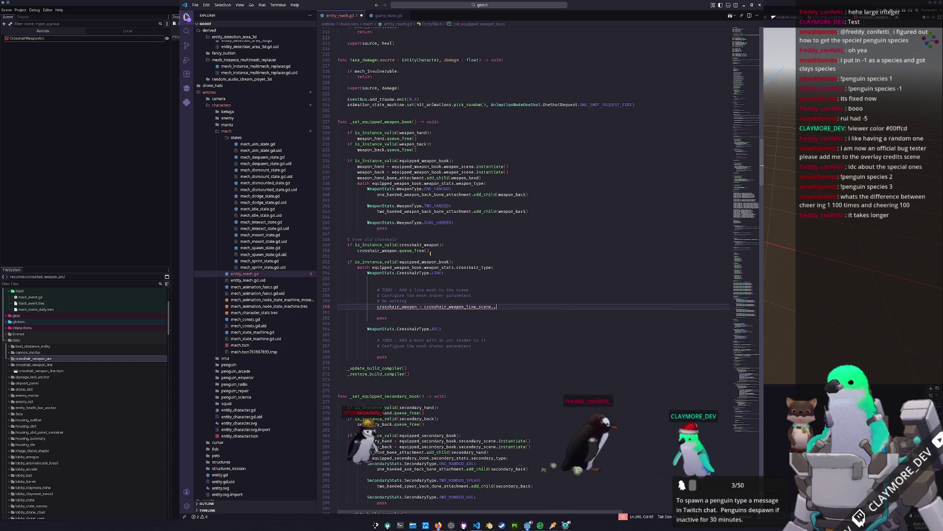
type("insta")
key("Tab")
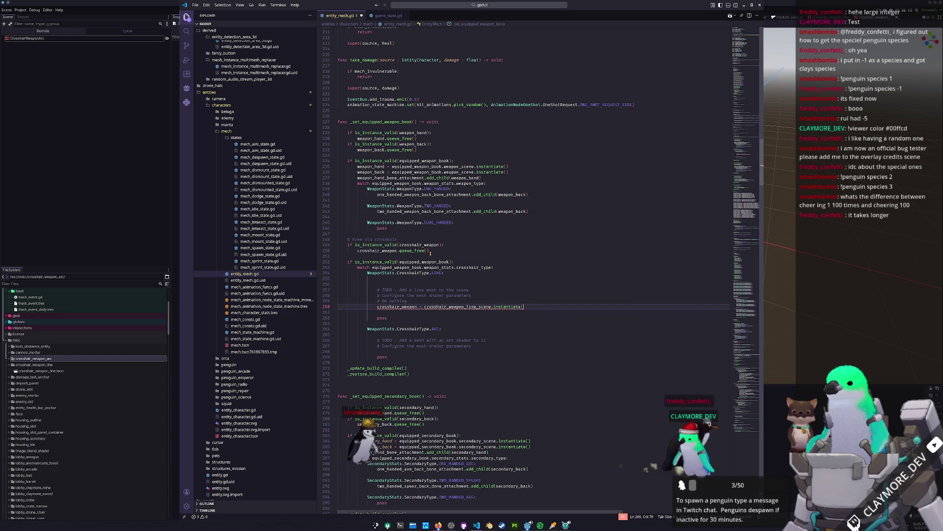
key("Return")
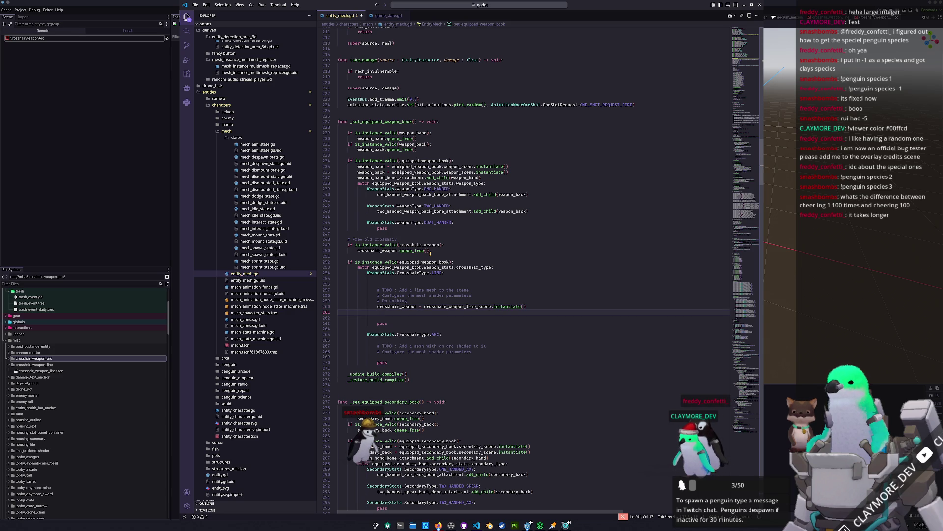
Step: Add get_tree().root.add_child(crosshair_weapon) after the instantiate line
type("get_tree()")
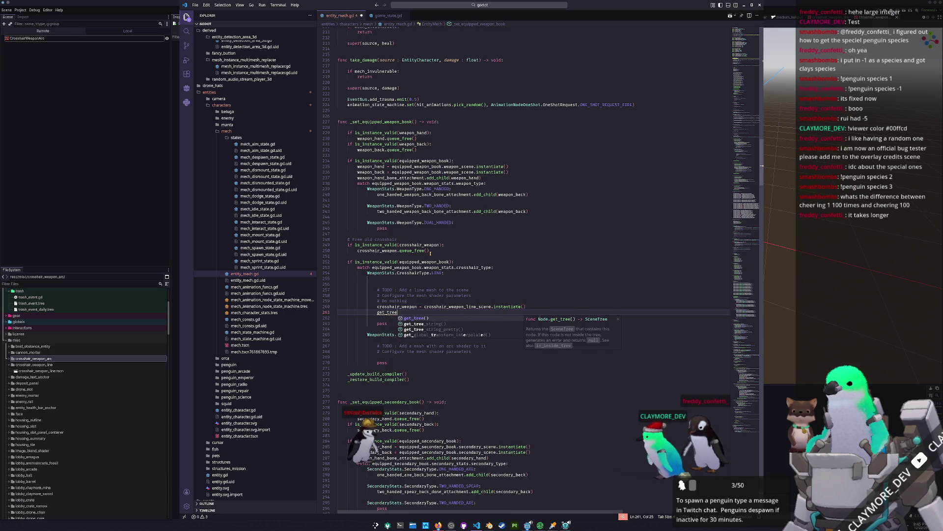
type(".root.add_child")
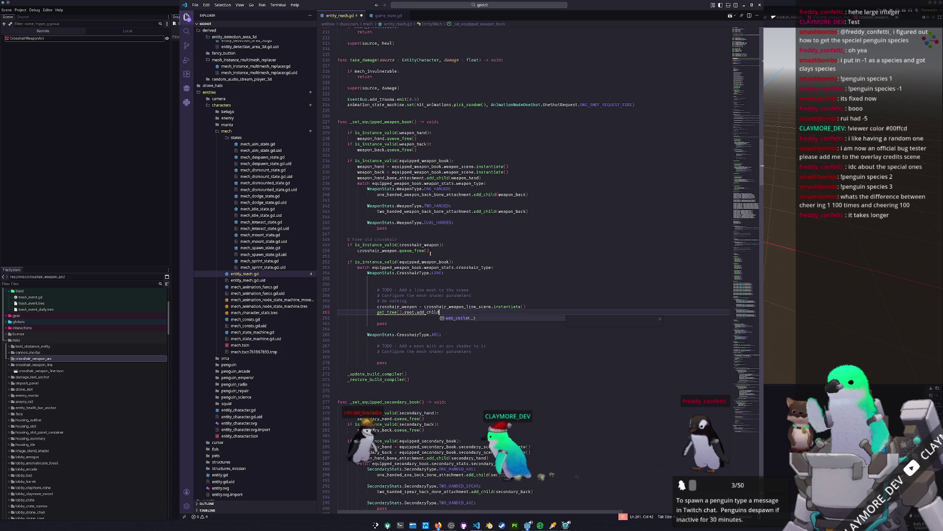
key("Return")
type("crosshair")
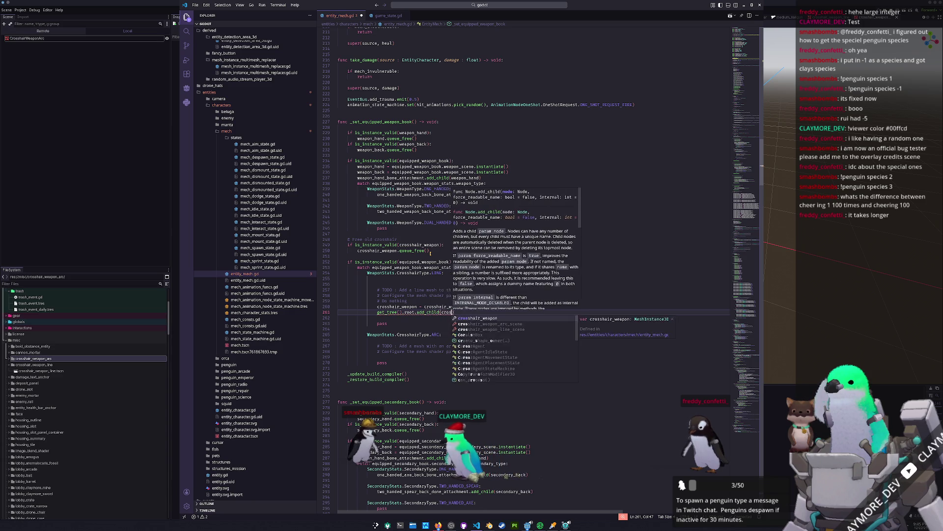
key("Return")
type(")")
key("Down")
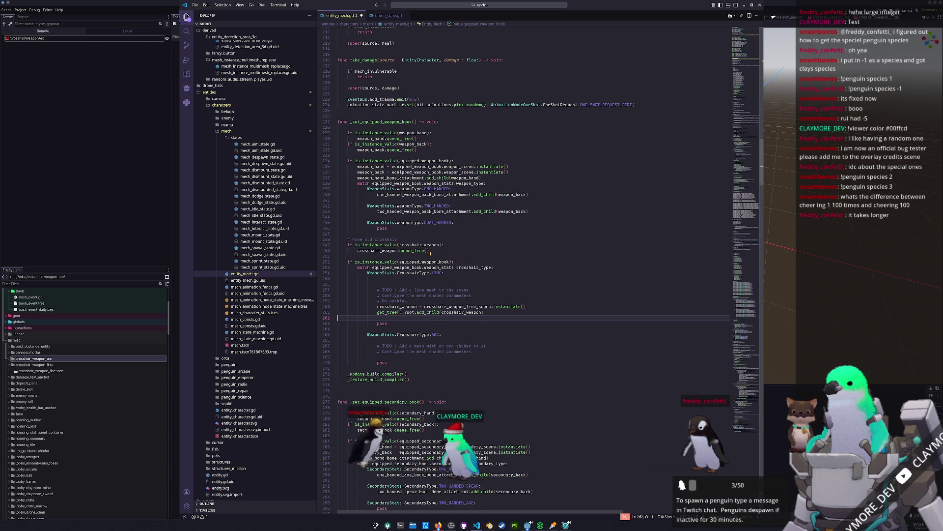
Step: Delete the LINE case's placeholder comments and blank lines, moving to the ARC TODO
key("Up")
key("Up")
key("shift+Up")
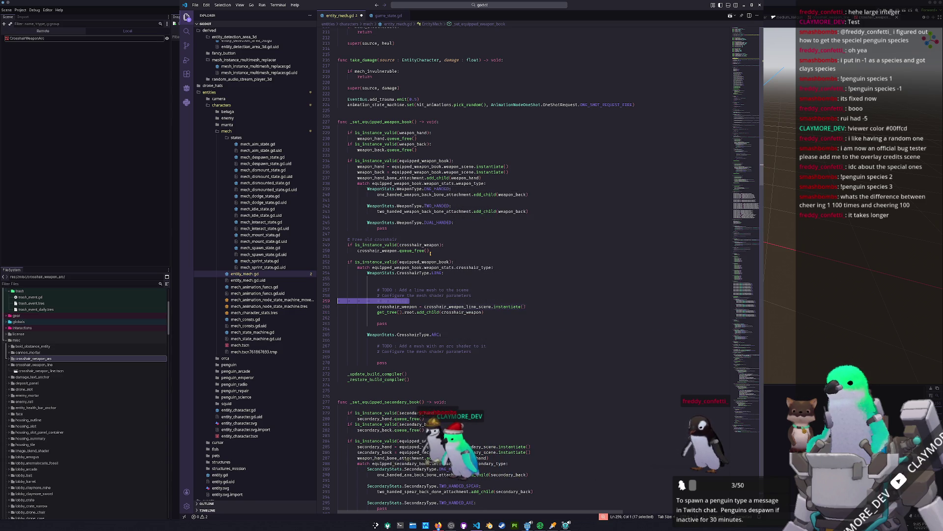
key("Delete")
key("Up")
key("shift+Up")
key("Delete")
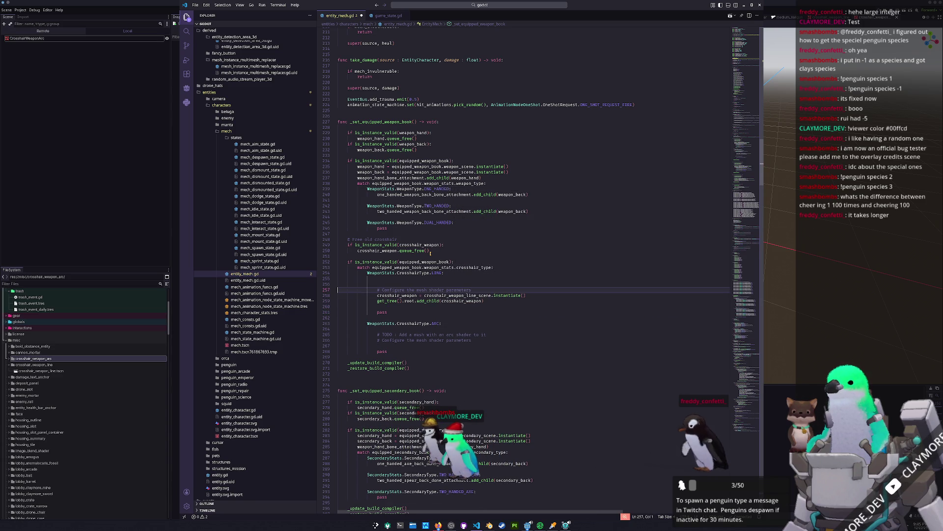
key("shift+Up")
key("shift+Up")
key("shift+Up")
key("Delete")
key("Down")
key("Down")
key("Down")
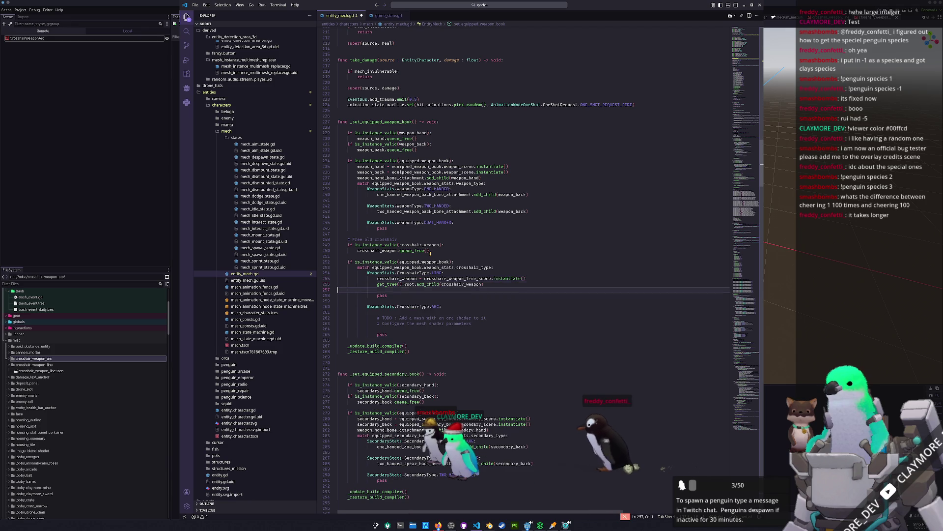
key("Down")
key("Down")
key("Down")
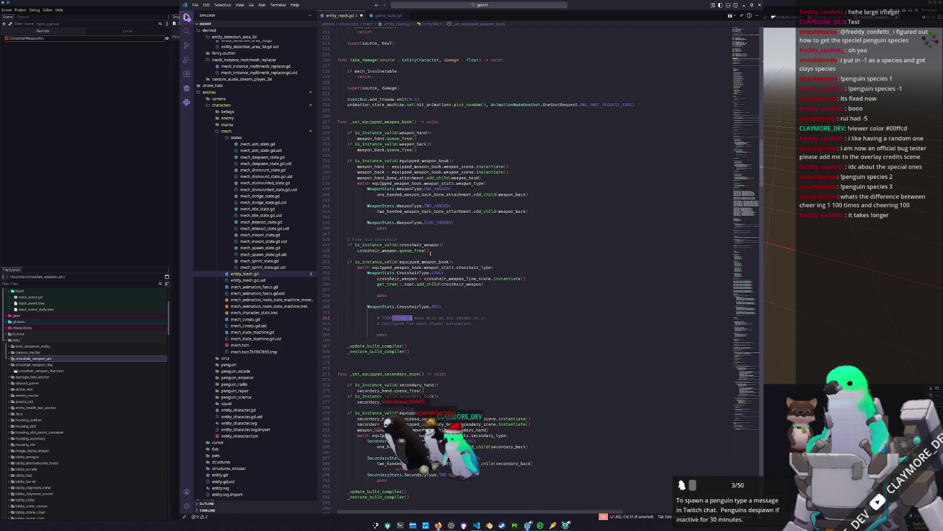
Step: Under the ARC case, instantiate crosshair_weapon_arc_scene and add it to the tree root
key("shift+End")
key("Delete")
key("Delete")
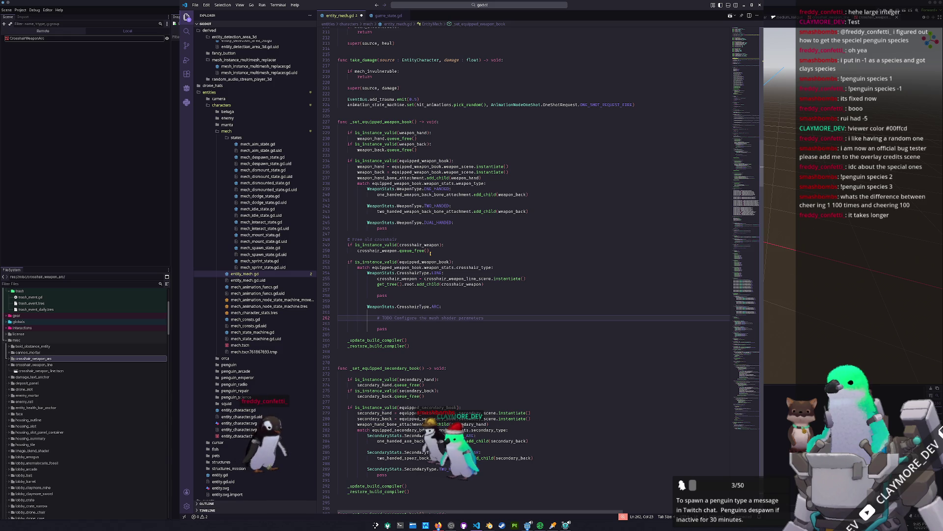
type("c")
key("Up")
key("Up")
type("crosshair_weapon ")
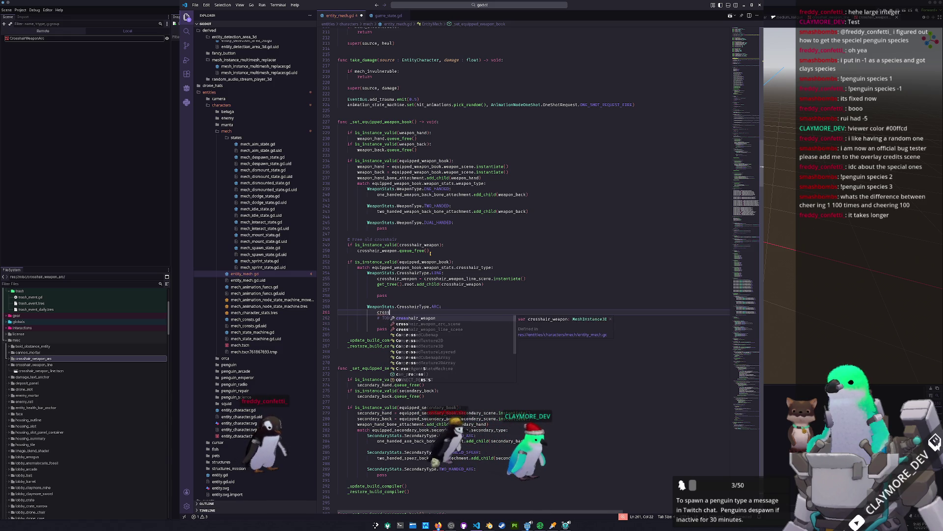
type("= crosshair_weap")
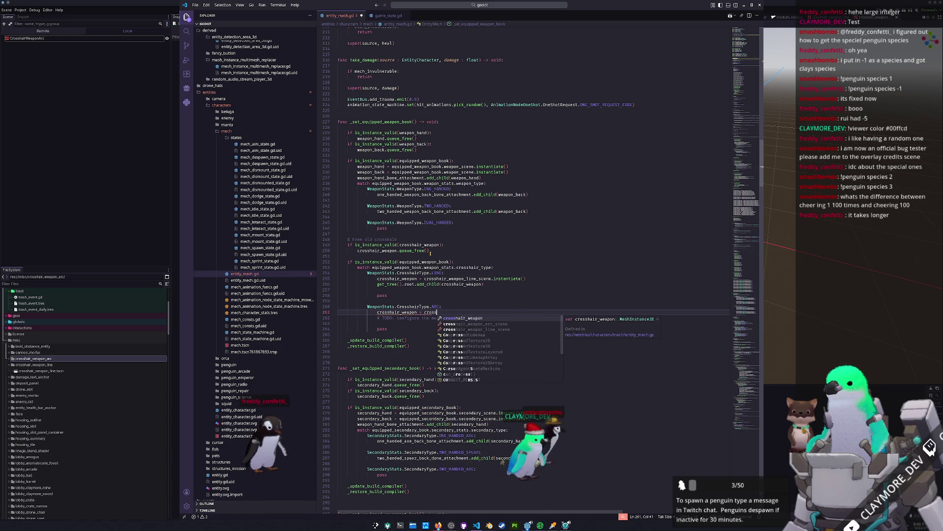
type("on_arc_scene.i")
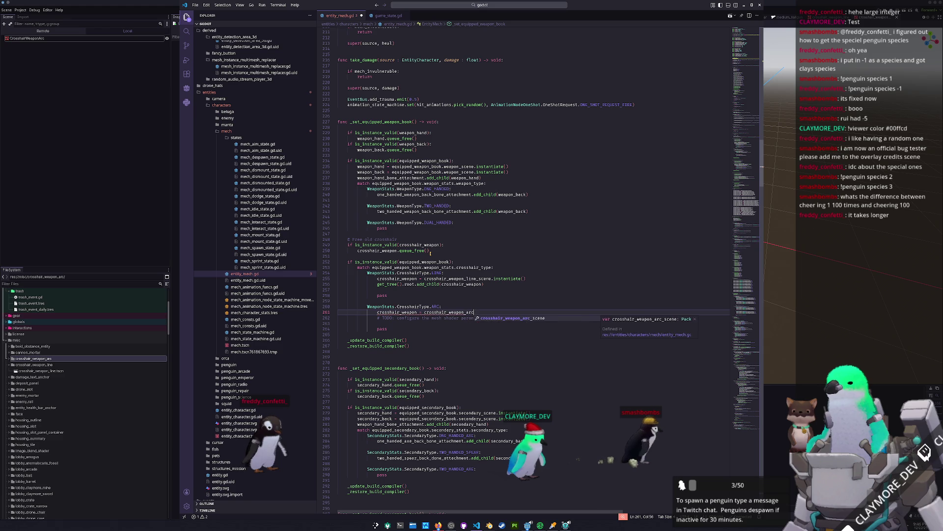
type("nstantiate(")
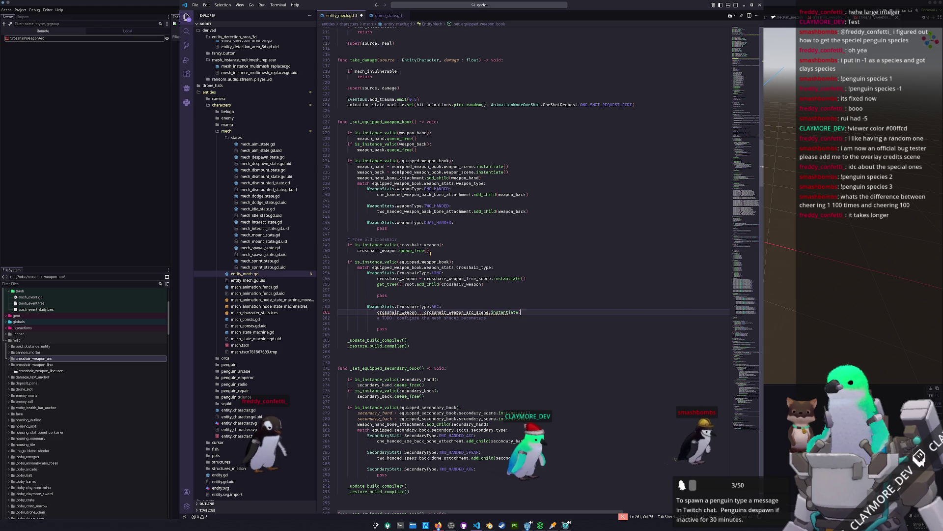
key("Return")
type("get_tree().root.add_child(crosshair_weapon)")
Step: Delete the leftover pass lines from the ARC and LINE cases
key("Down")
key("Down")
key("Delete")
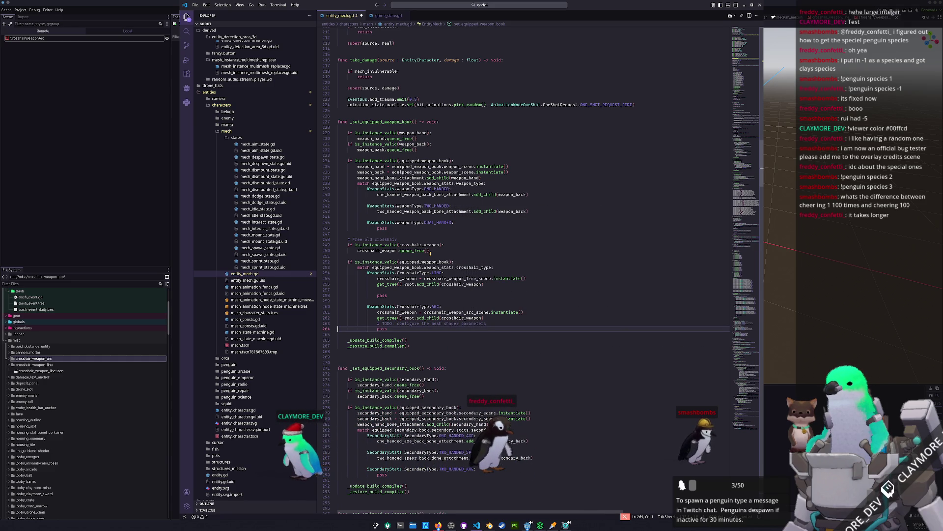
key("ctrl+shift+k")
key("Up")
key("Up")
key("Up")
key("End")
key("shift+Up")
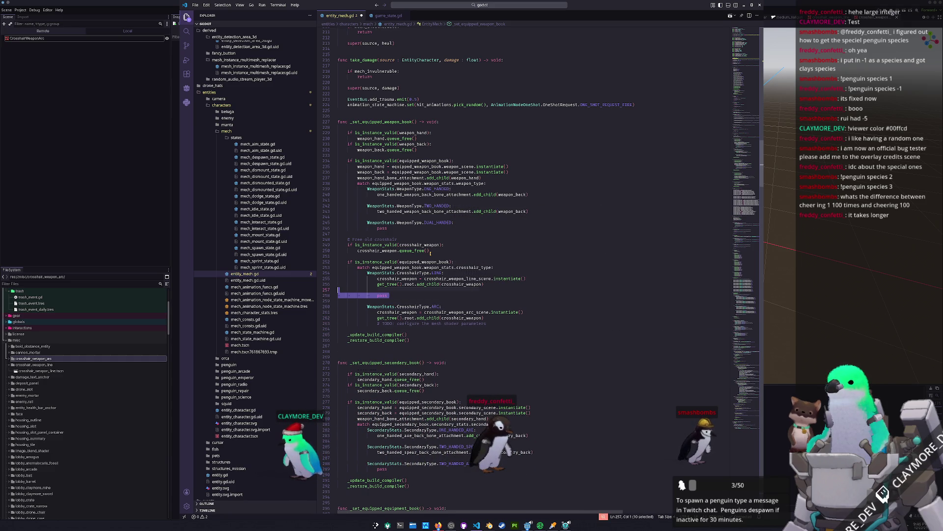
key("ctrl+shift+k")
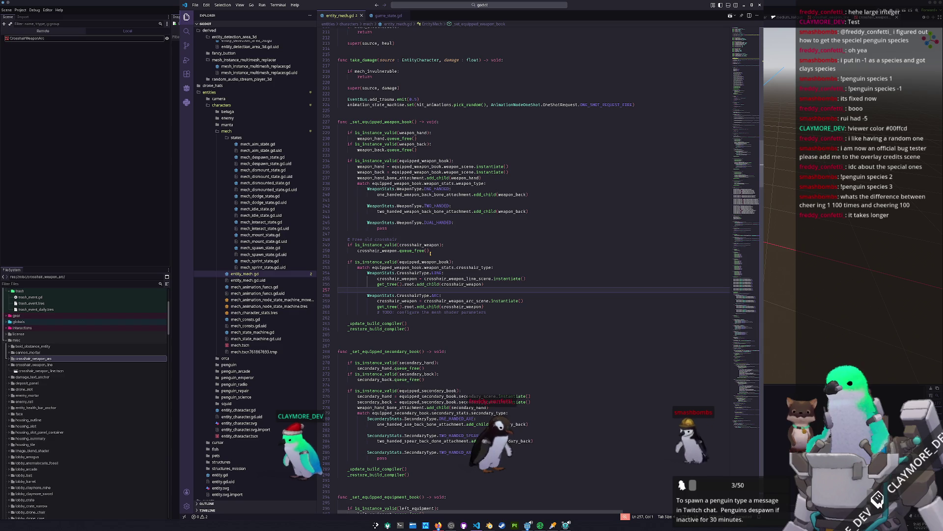
left_click(425, 317)
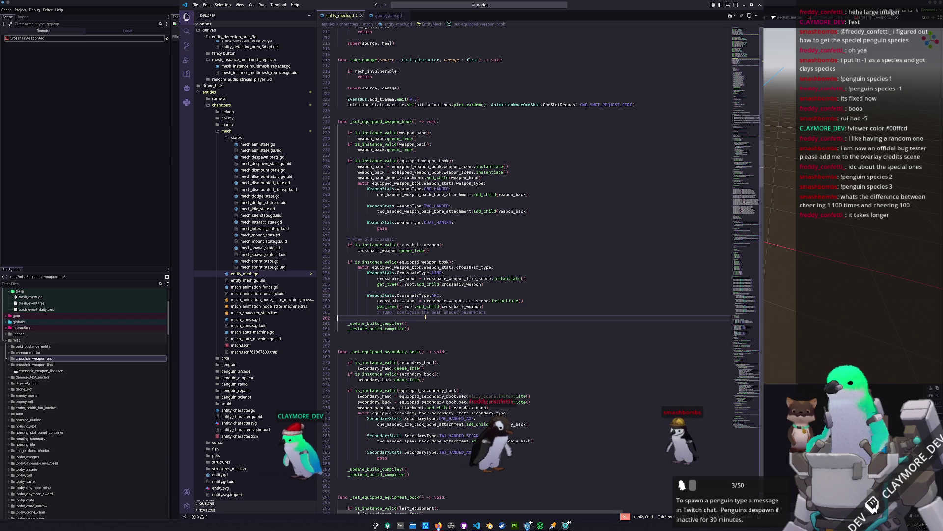
left_click(454, 6)
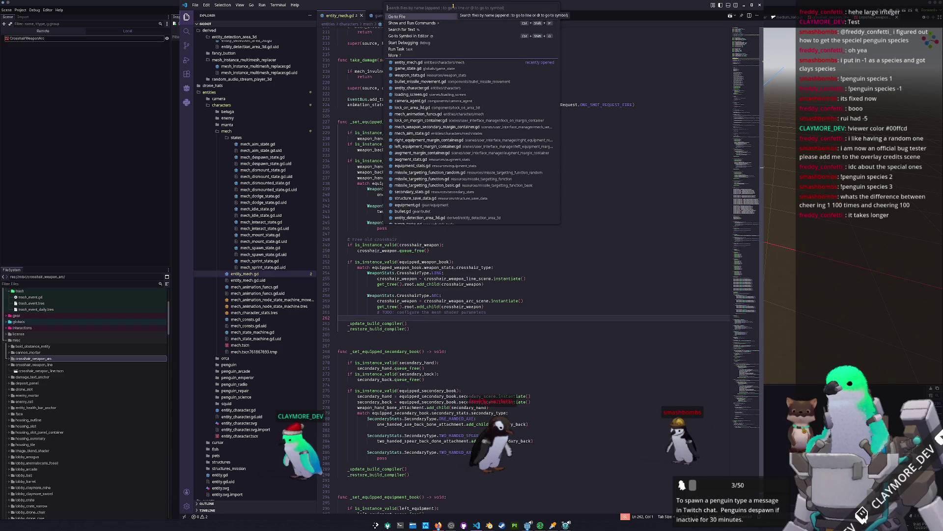
Step: Quick-open mech_aim_state.gd by searching for mech_aim_stat
type("weapon_aim")
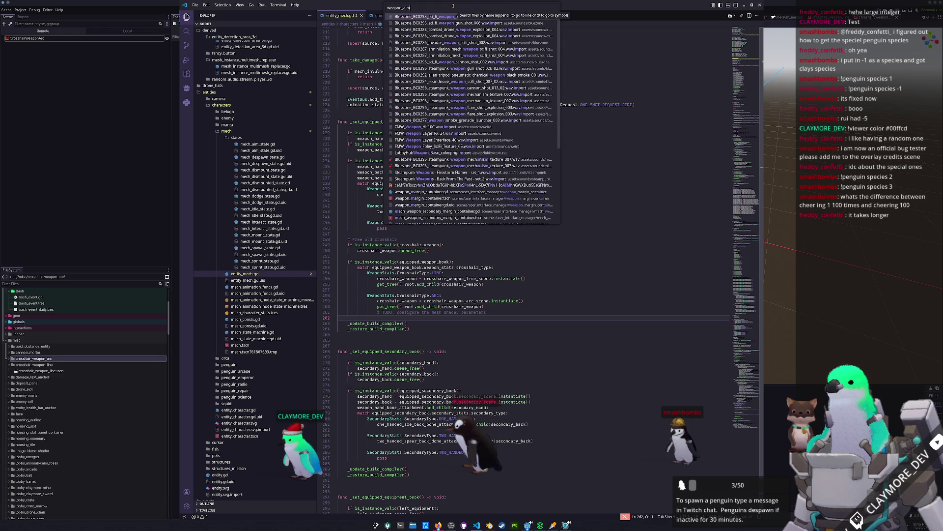
key("BackSpace")
key("BackSpace")
key("BackSpace")
type("mea")
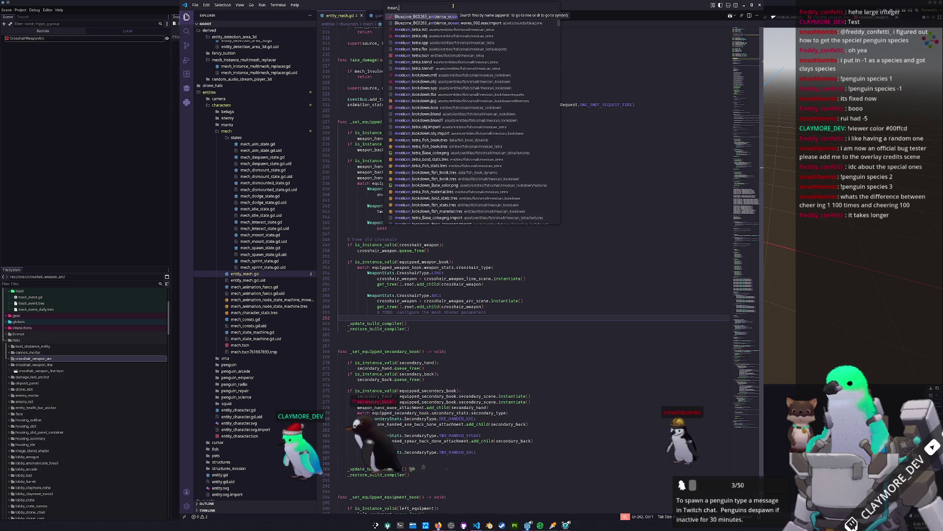
key("BackSpace")
type("ch_aim_stat")
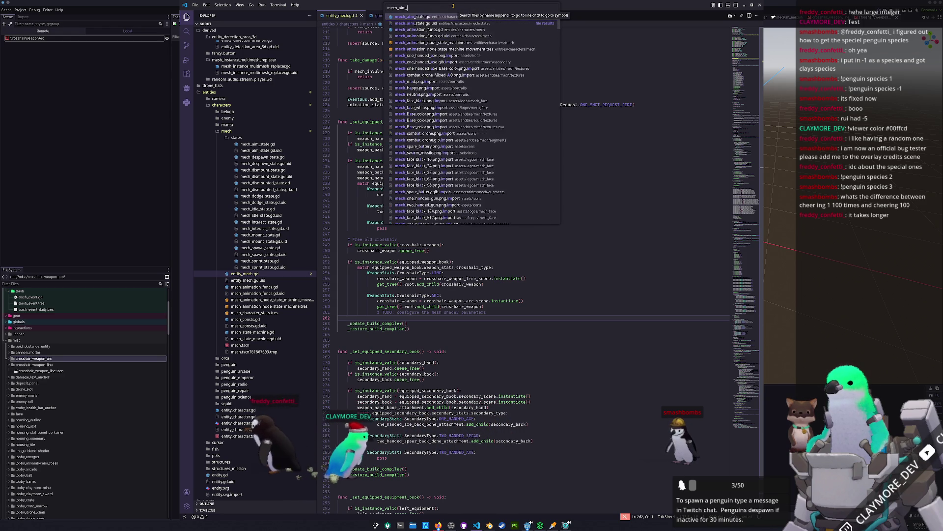
key("Return")
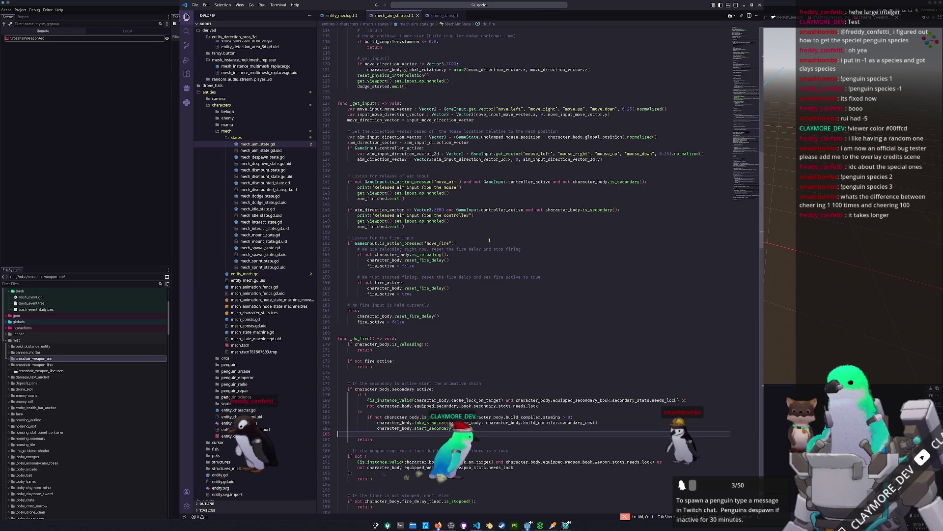
Step: Add a new blank line at the end of the enter_state function
scroll(477, 358, "up", 20)
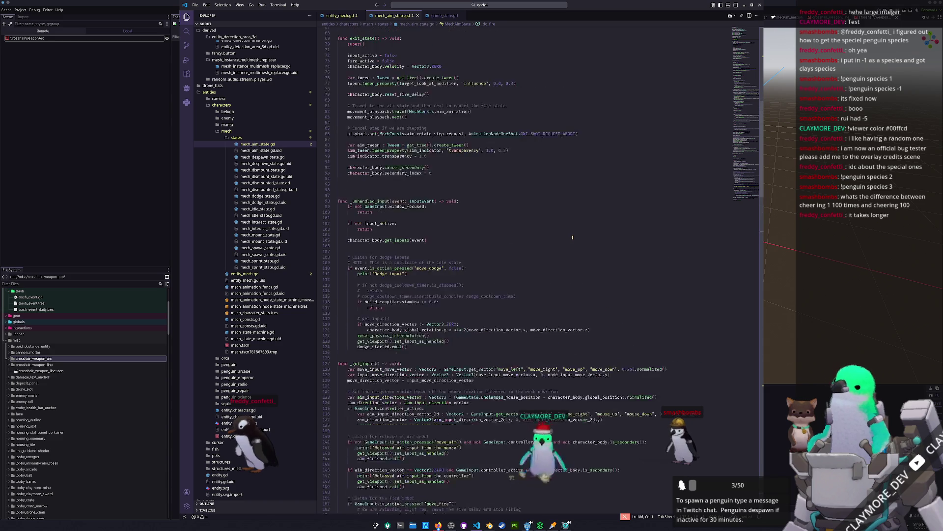
scroll(560, 237, "up", 12)
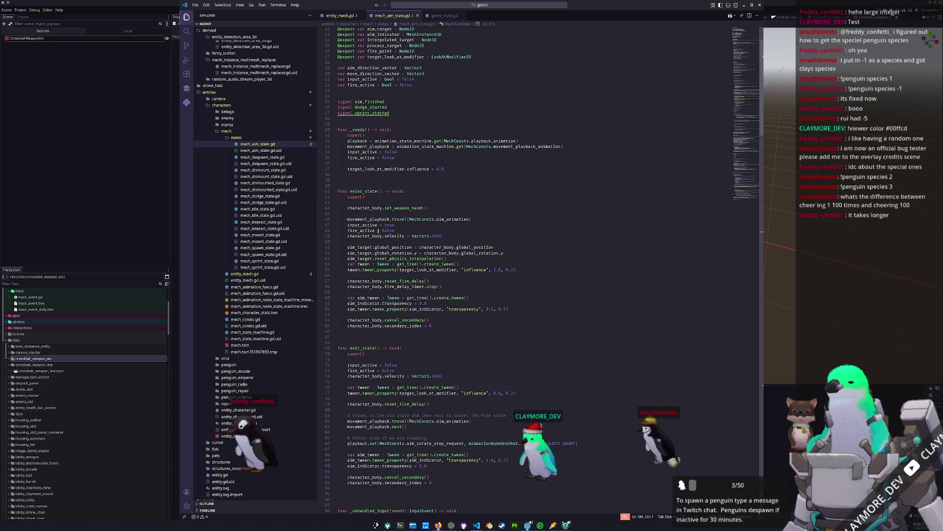
left_click(388, 331)
scroll(388, 324, "down", 1)
key("Return")
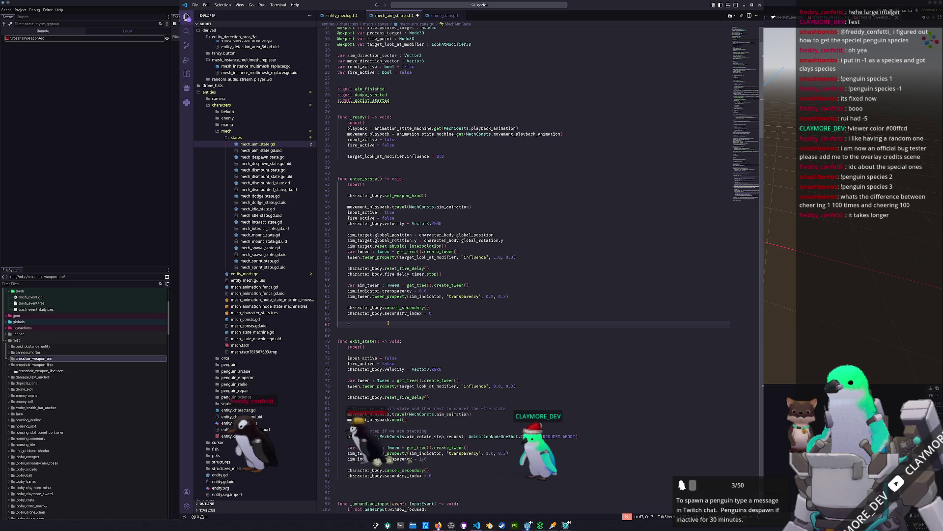
key("BackSpace")
key("BackSpace")
Step: Declare func _update_crosshair() -> void below exit_state, with blank lines before it
key("Delete")
key("Delete")
key("Down")
key("Down")
key("Down")
key("Down")
key("Down")
key("Down")
key("Return")
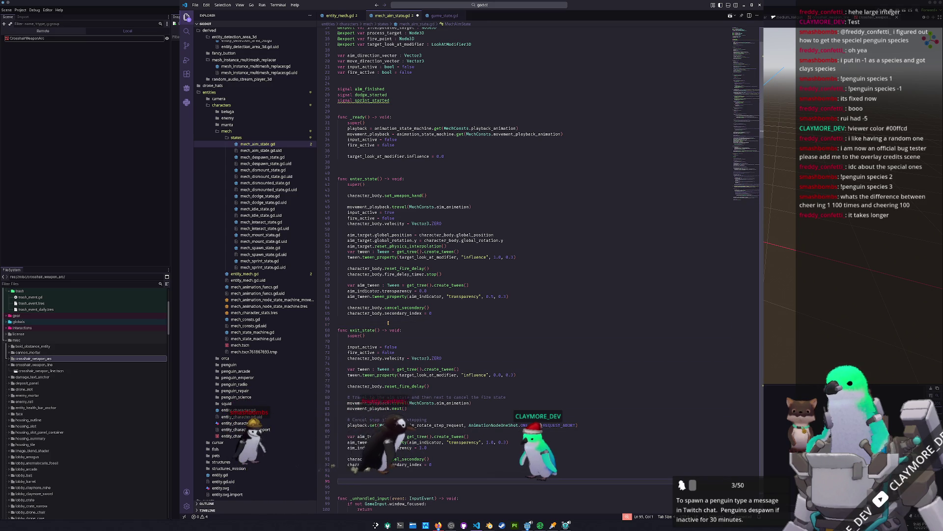
type("func _setup_crosshair_position")
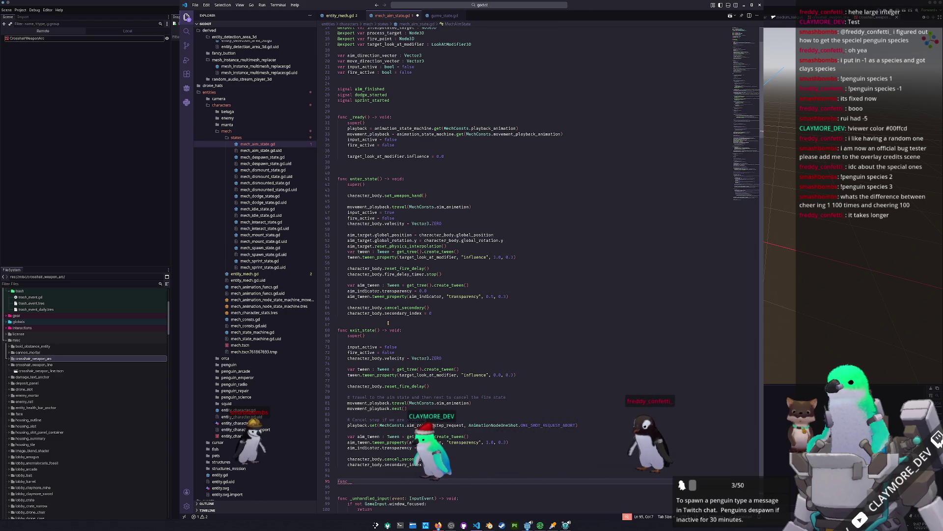
type("update_crosshair() -")
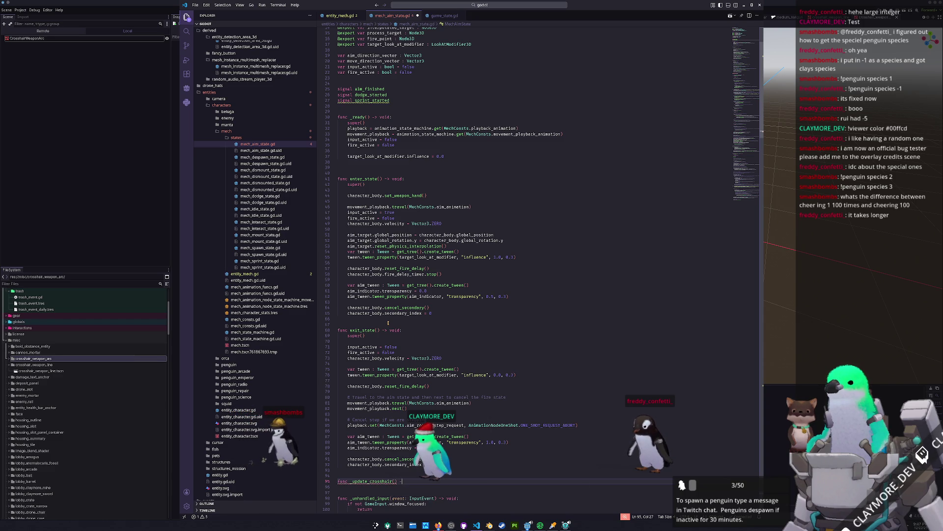
type("oid:")
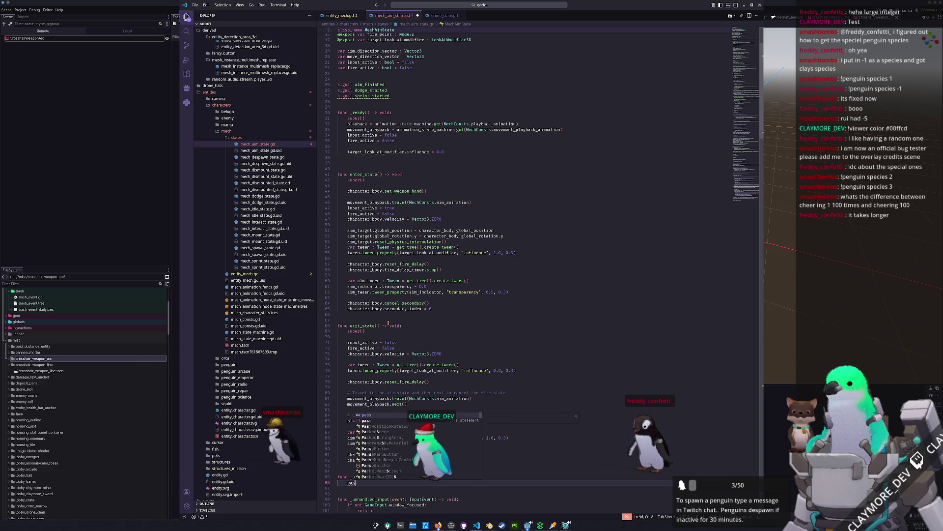
key("Return")
key("Up")
key("Up")
key("Up")
key("End")
key("Return")
key("Return")
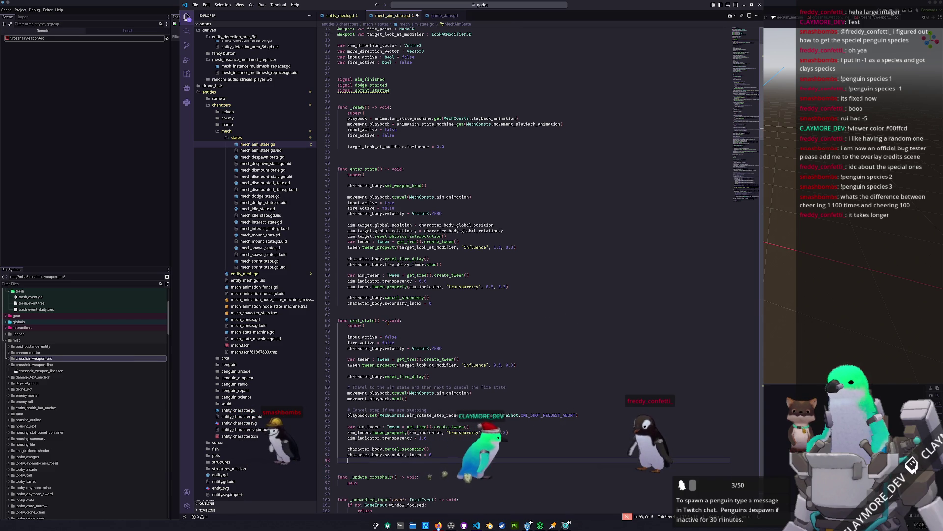
key("Return")
key("BackSpace")
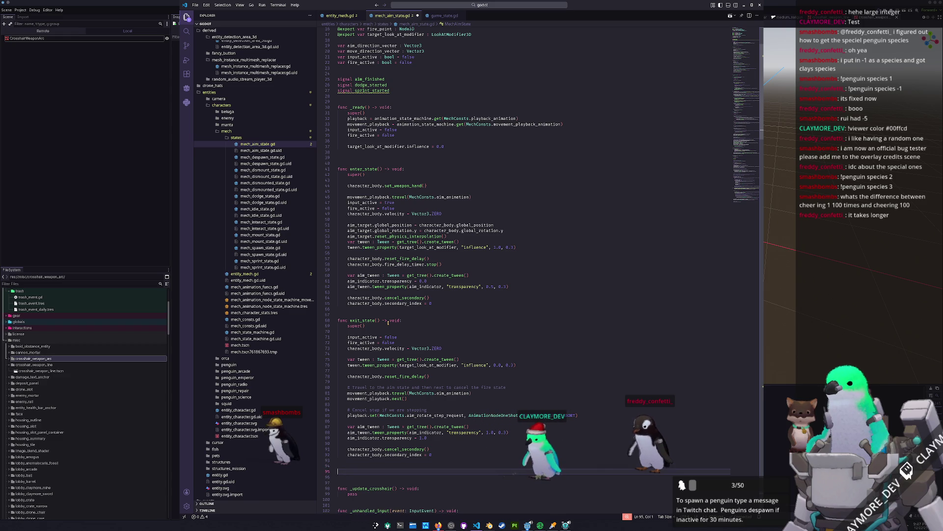
Step: Write a _configure_crosshair stub with pass, then delete it as unneeded
type("func _configure_crosshair")
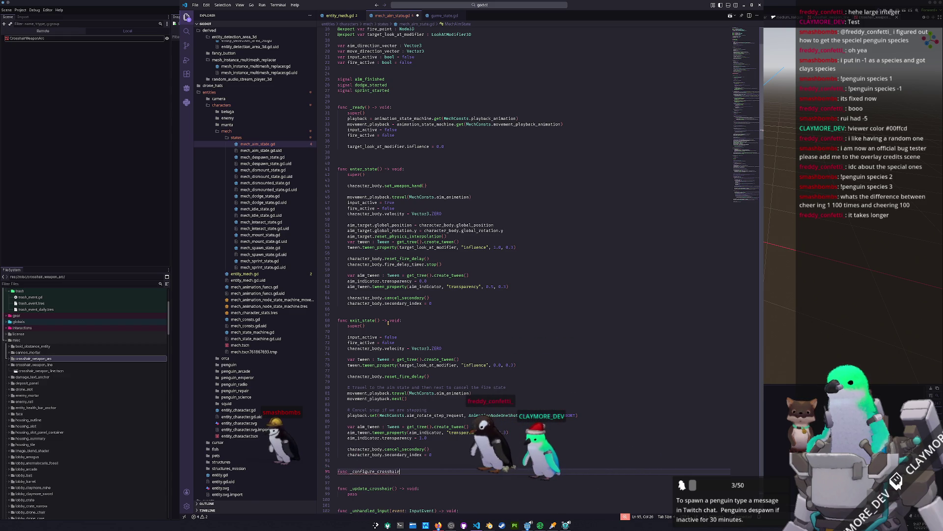
type(":")
key("Return")
type("pass")
key("Down")
key("Delete")
key("Delete")
key("Down")
key("Down")
key("Down")
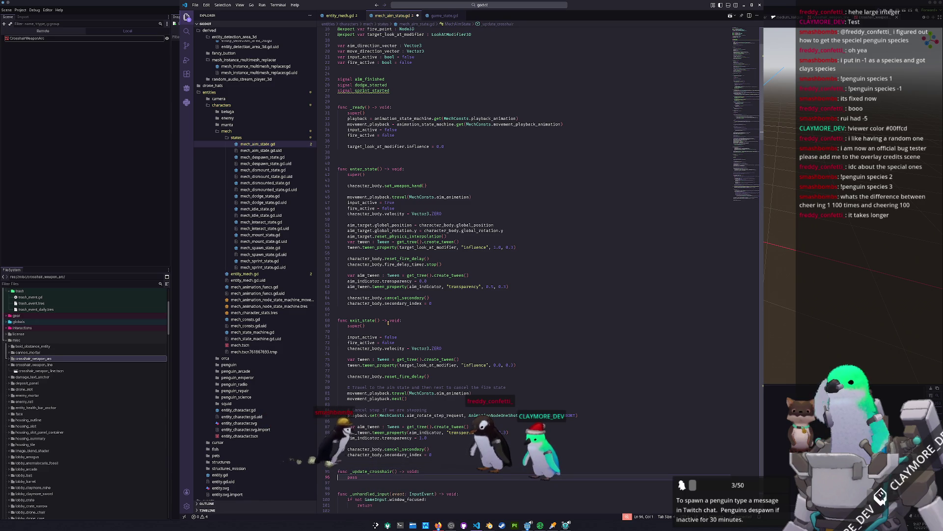
Step: Open indented lines above pass in _update_crosshair for the match statement
key("ctrl+shift+Return")
scroll(441, 389, "down", 5)
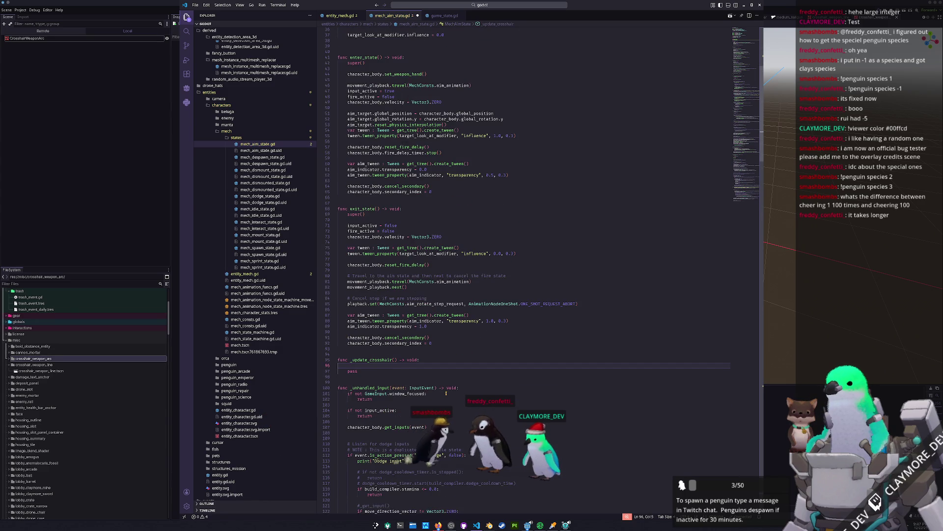
key("Return")
key("Up")
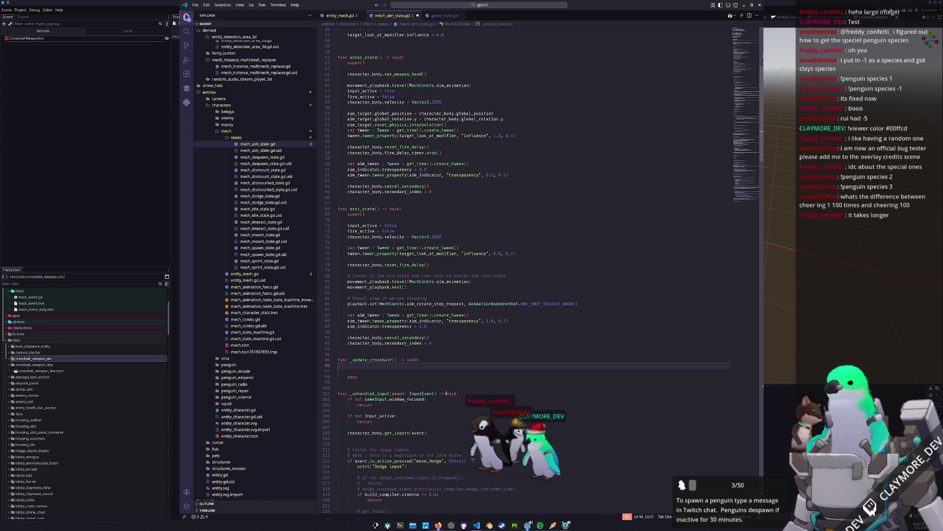
key("Return")
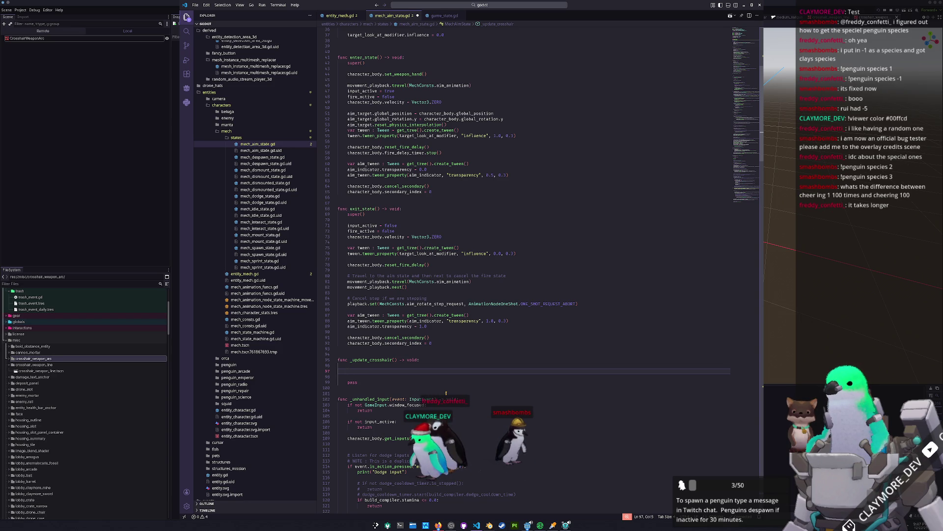
Step: Write a match on character_body.stats.crosshair_type with WeaponStats.CrosshairType.LINE and ARC cases
type("#atch charac")
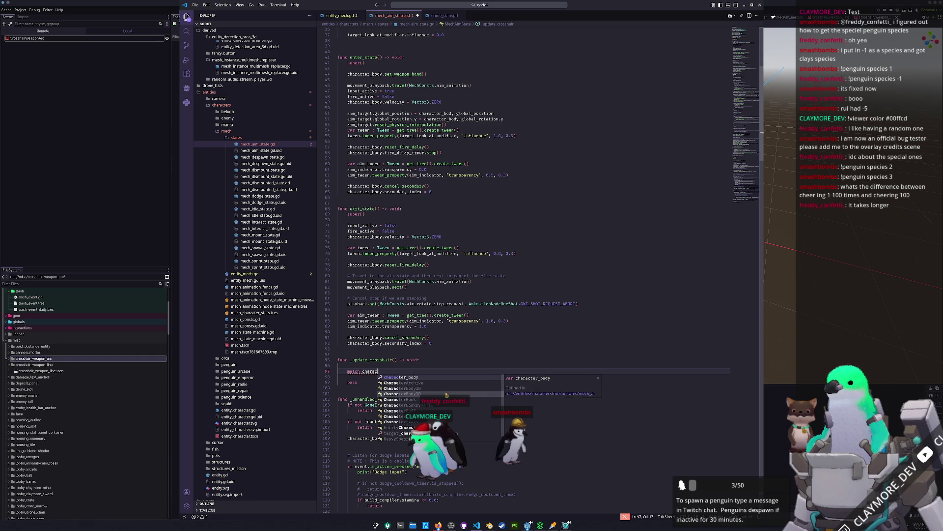
key("Return")
type(".equipped_weapon_book.weap")
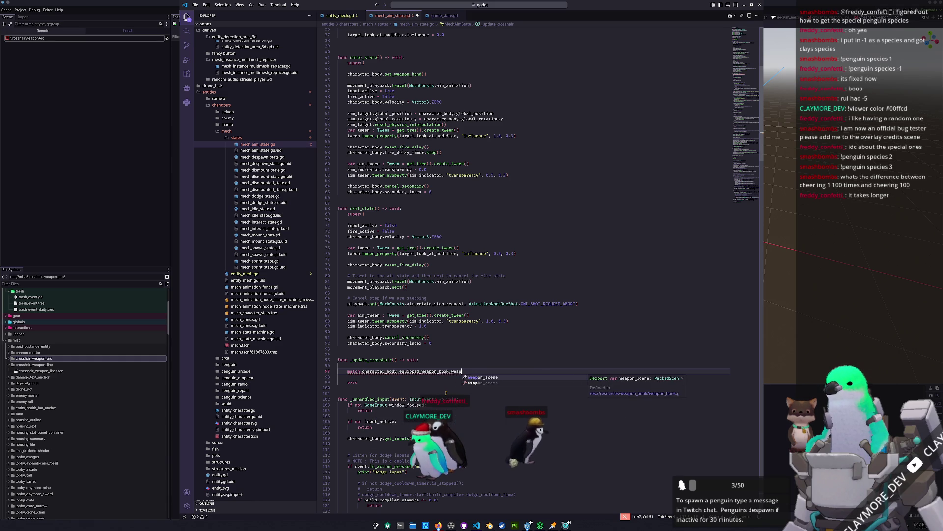
type("stats.crosshair_type")
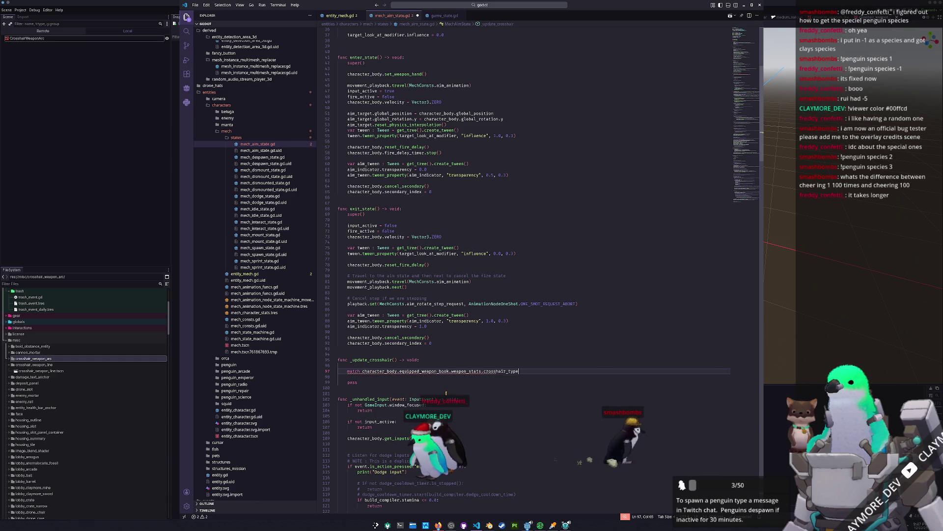
type(":")
key("Return")
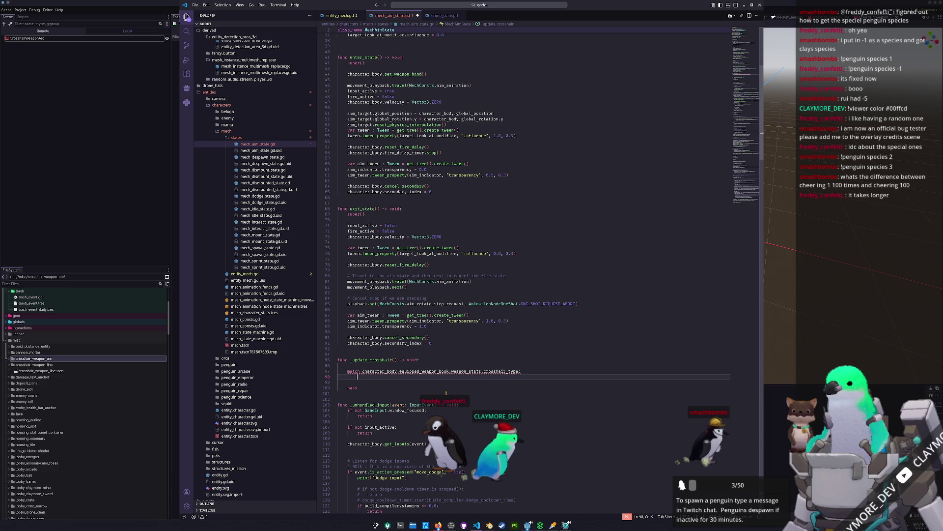
type("Wea")
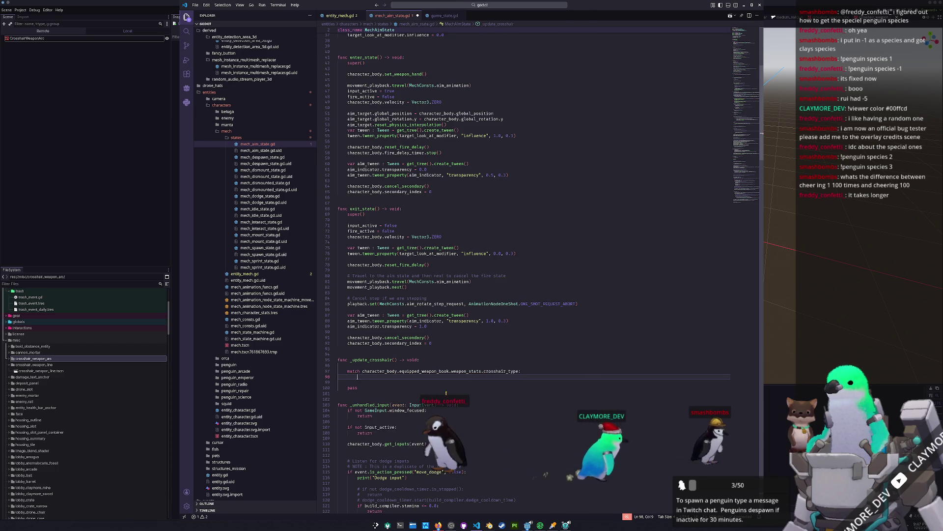
type("ponStats.Cro")
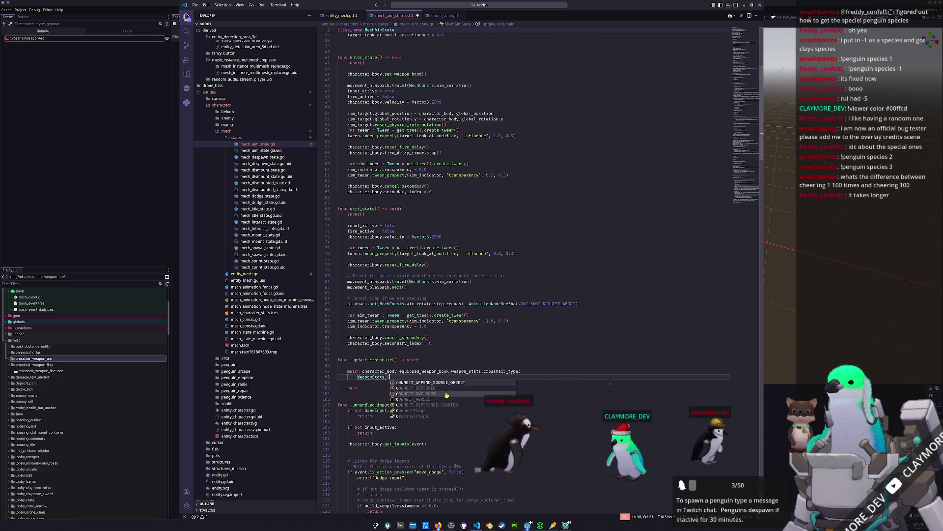
key("Return")
type(".LINE:")
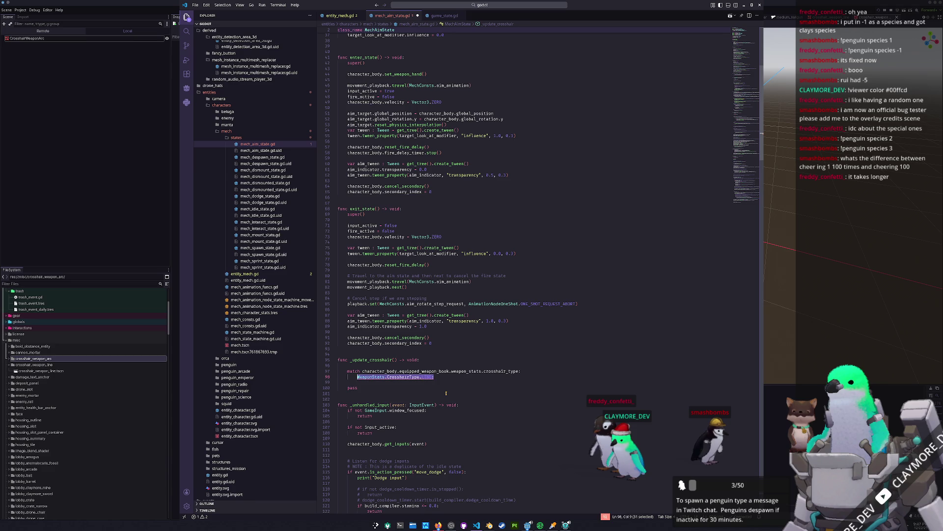
key("End")
key("Return")
key("BackSpace")
key("BackSpace")
key("BackSpace")
type("A")
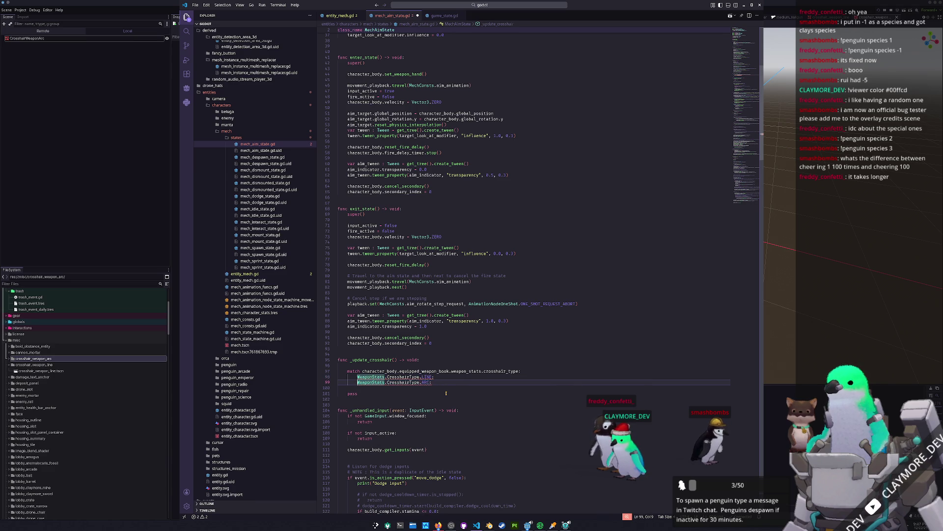
Step: Give the LINE and ARC cases each a pass body
key("Return")
key("Up")
type("pass")
key("Down")
key("End")
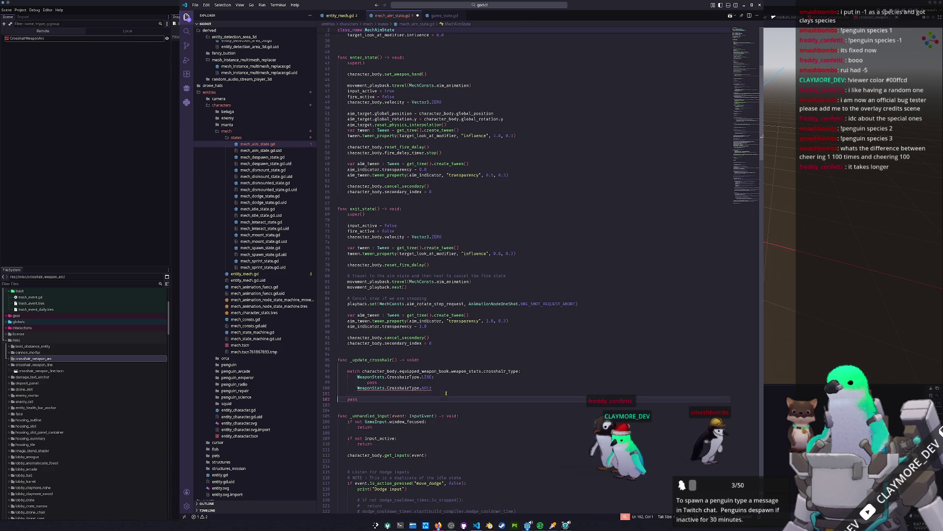
key("Return")
type("pass")
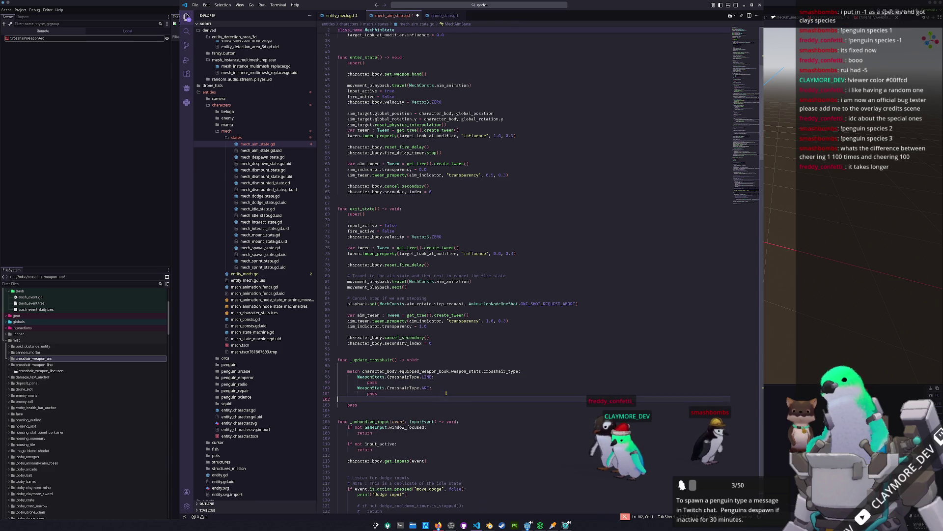
key("Up")
key("Up")
key("Home")
key("Home")
Step: Tidy blank lines around the match and open a new line in the ARC case
key("ctrl+shift+Return")
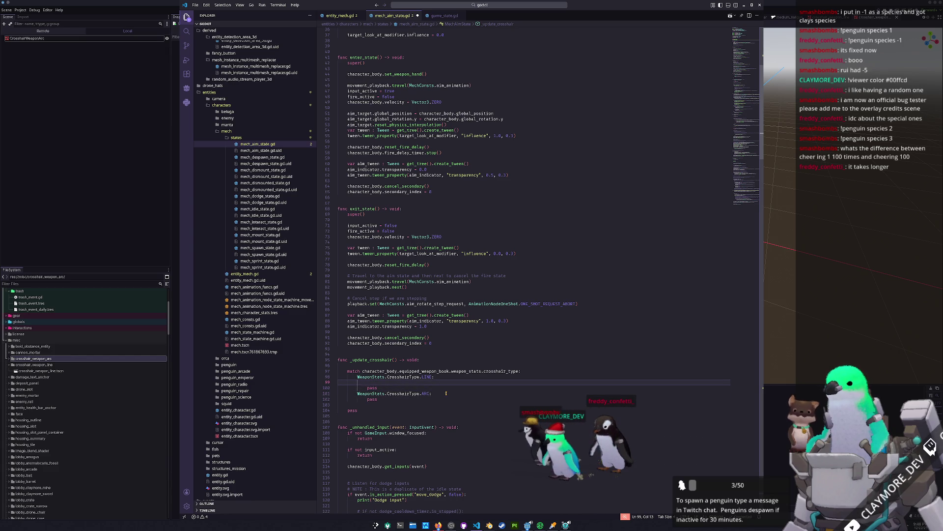
key("BackSpace")
key("BackSpace")
key("BackSpace")
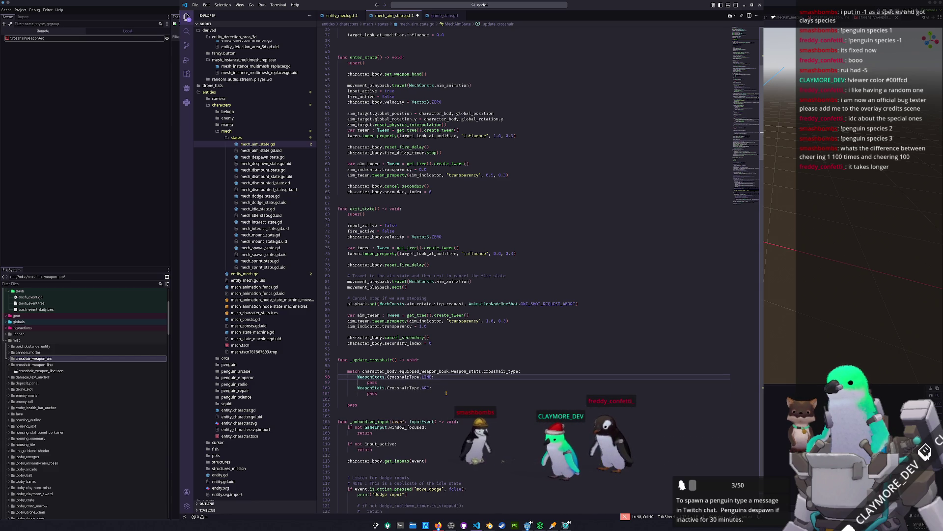
key("Up")
key("ctrl+shift+Return")
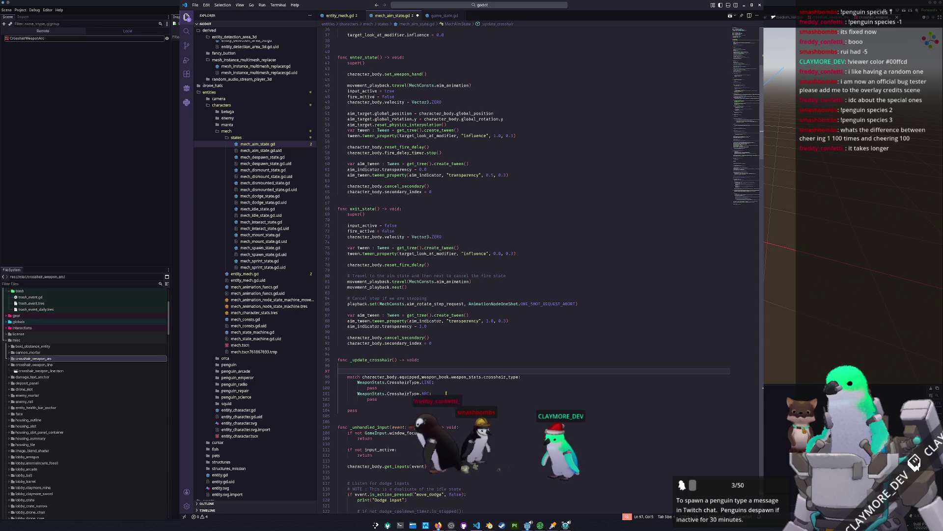
key("BackSpace")
key("BackSpace")
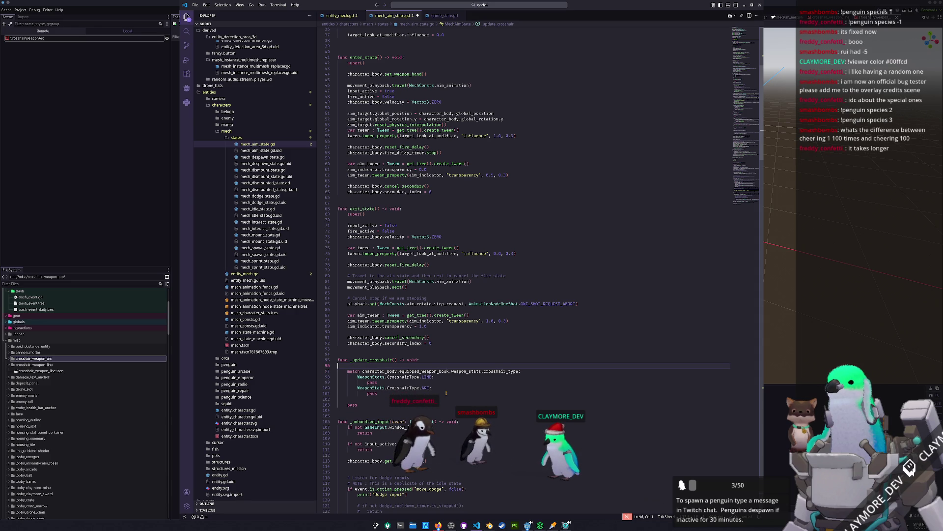
key("Down")
key("Down")
key("Down")
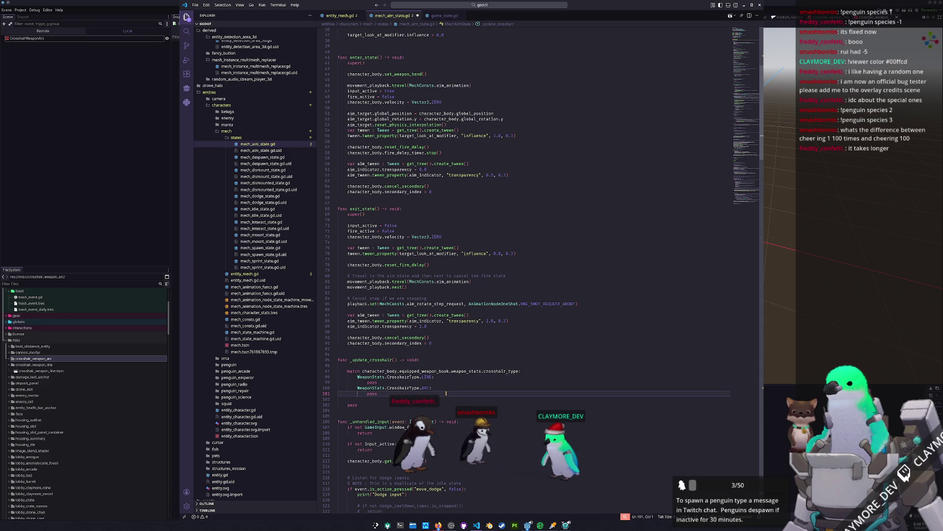
key("ctrl+shift+Return")
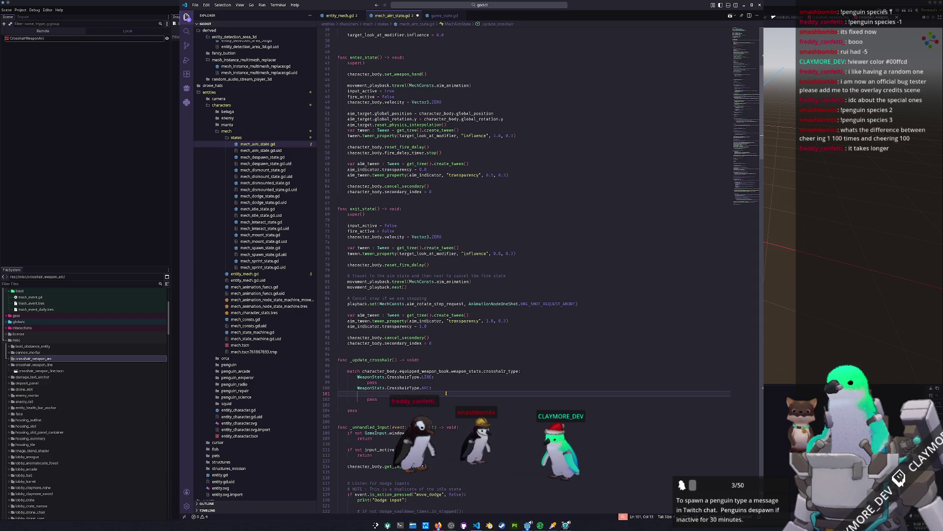
Step: In the ARC case, set character_body.crosshair_weapon.global_position to character_body.global_position
type("ros")
key("BackSpace")
key("BackSpace")
key("BackSpace")
type("character_body.cross")
key("Tab")
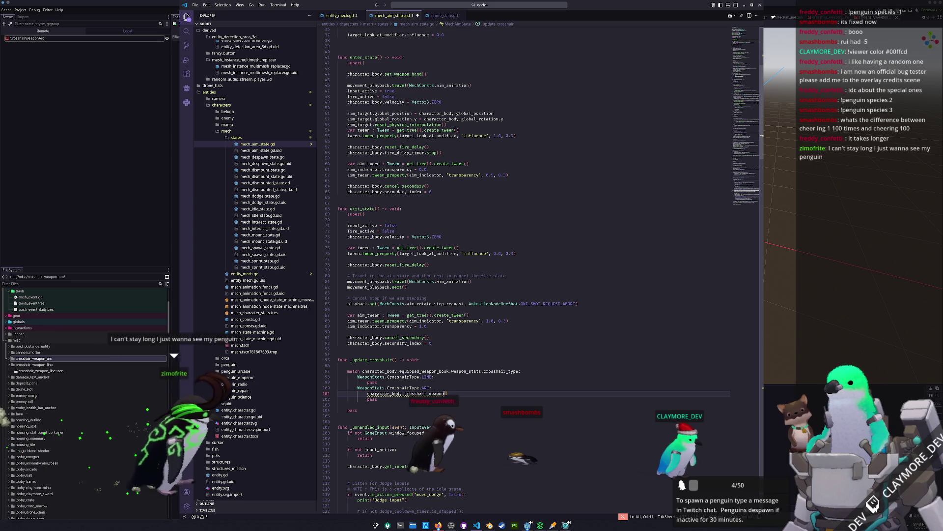
key("ctrl+space")
type(".global_positi")
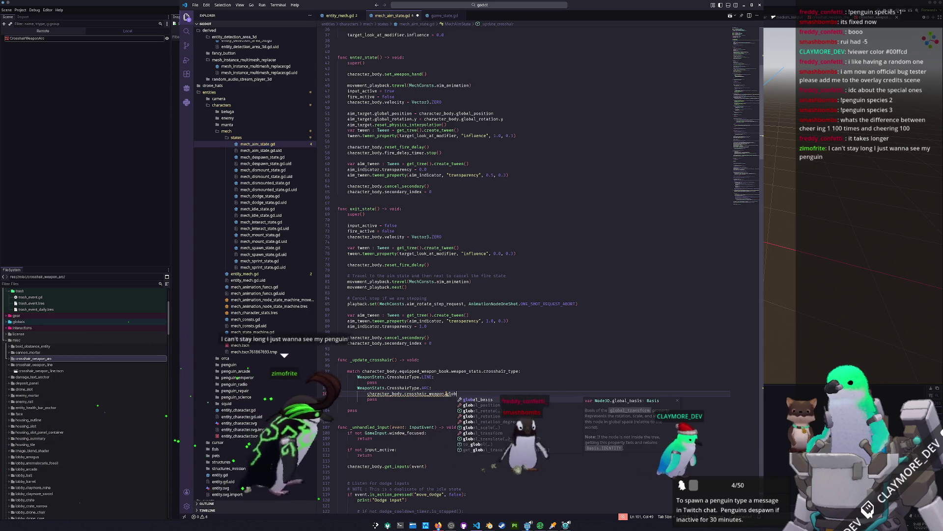
key("Tab")
type("= ")
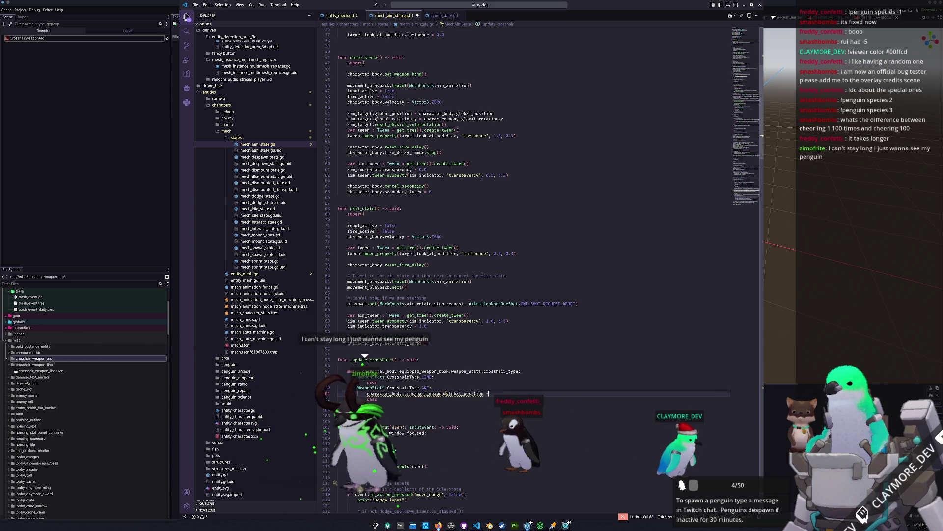
type("character_body.global_pos")
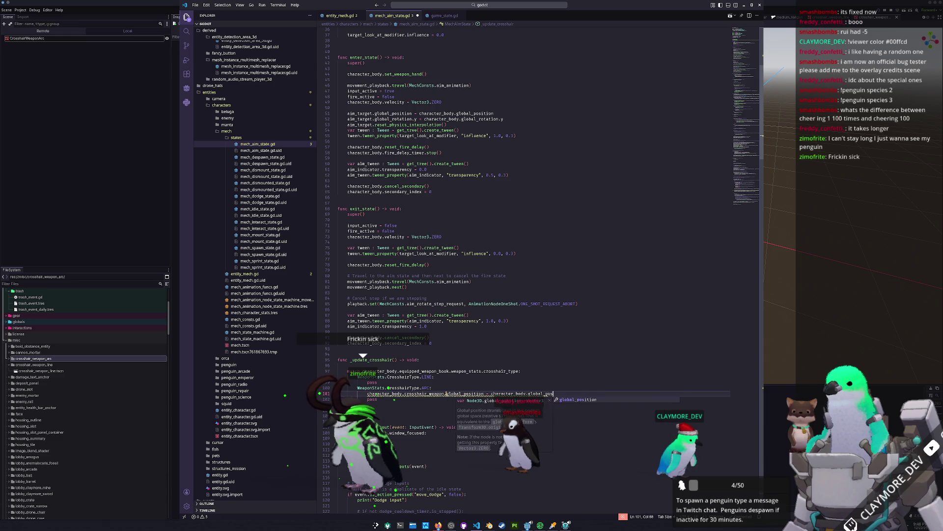
key("Tab")
key("Down")
Step: Save mech_aim_state.gd and open the system Sound settings
key("ctrl+s")
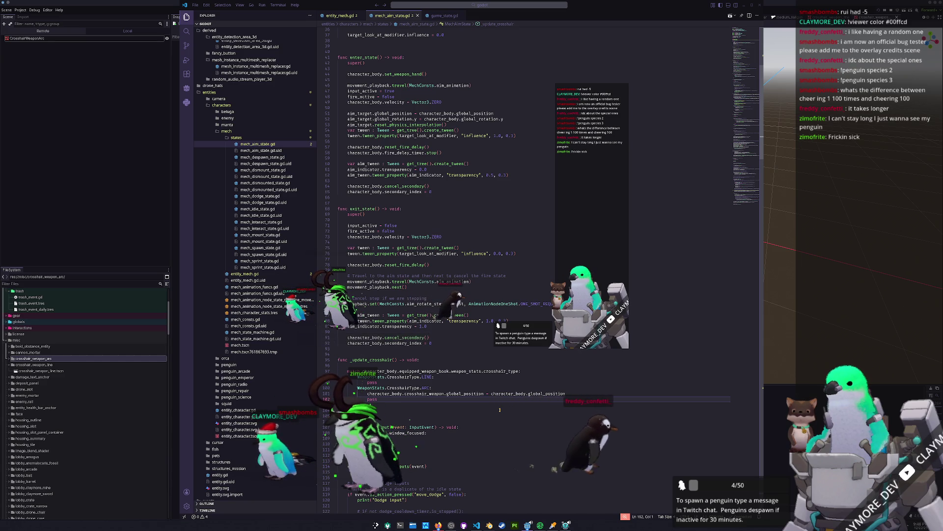
left_click(500, 410)
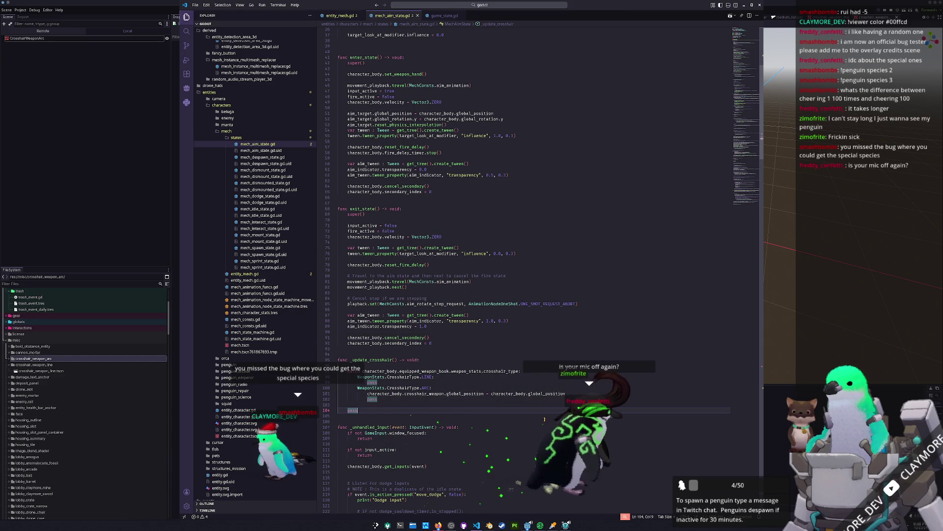
left_click(451, 524)
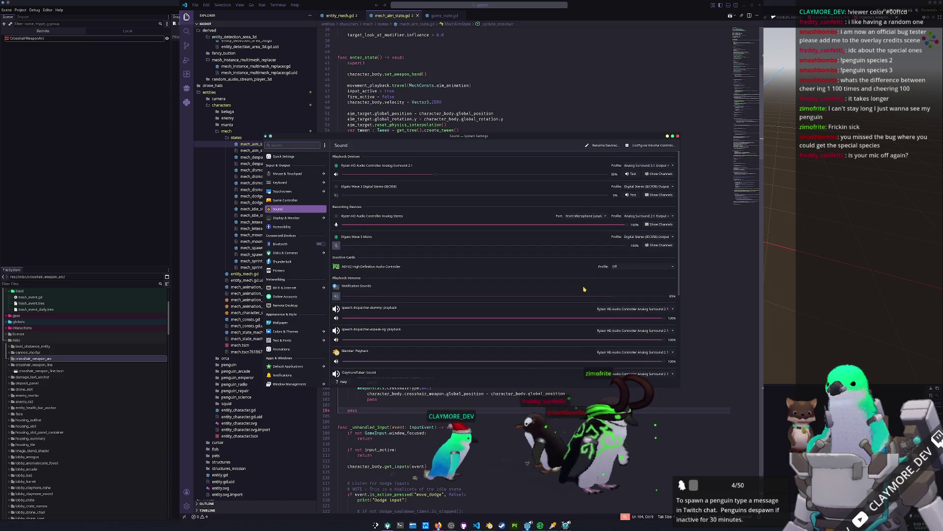
left_click(651, 238)
left_click(606, 242)
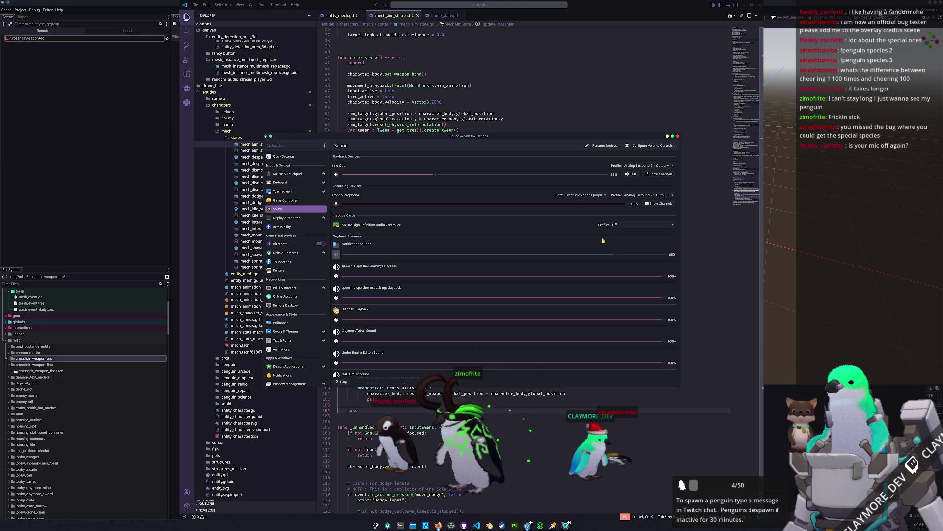
left_click(604, 238)
left_click(627, 267)
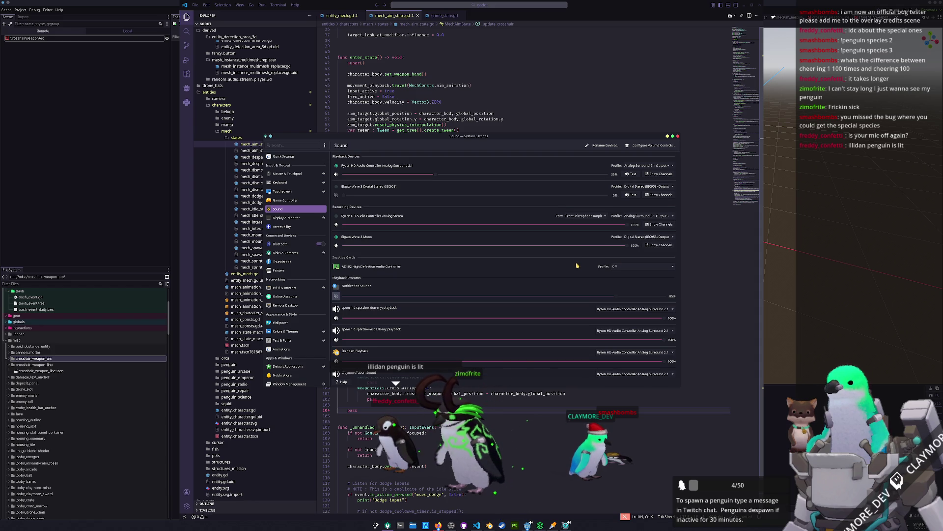
left_click(635, 238)
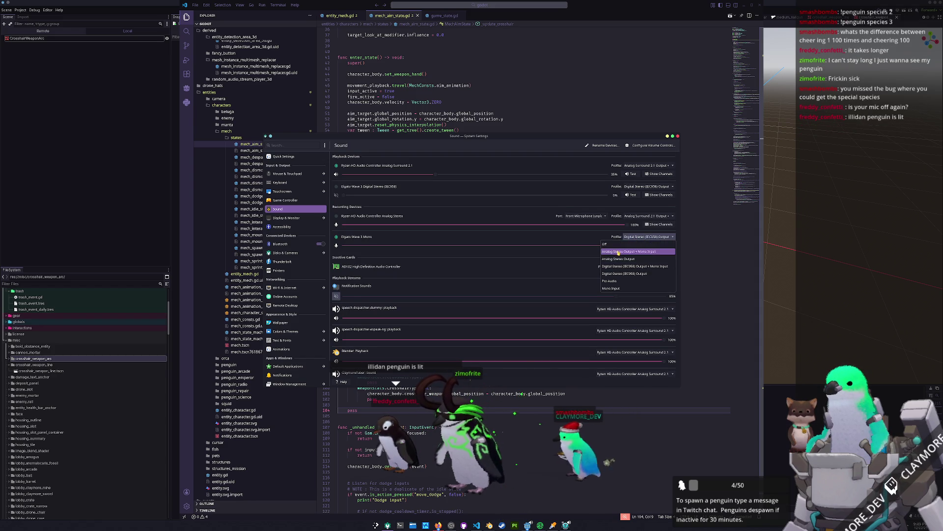
left_click(631, 238)
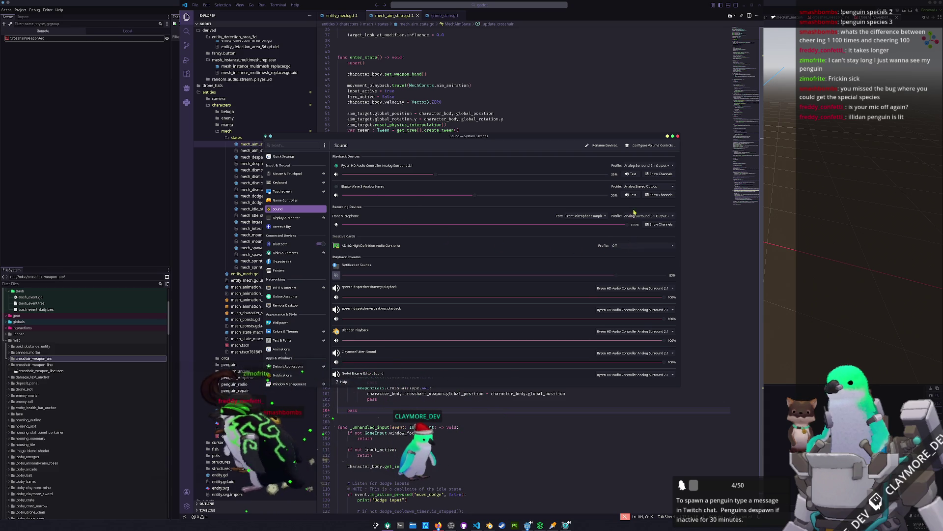
left_click(642, 188)
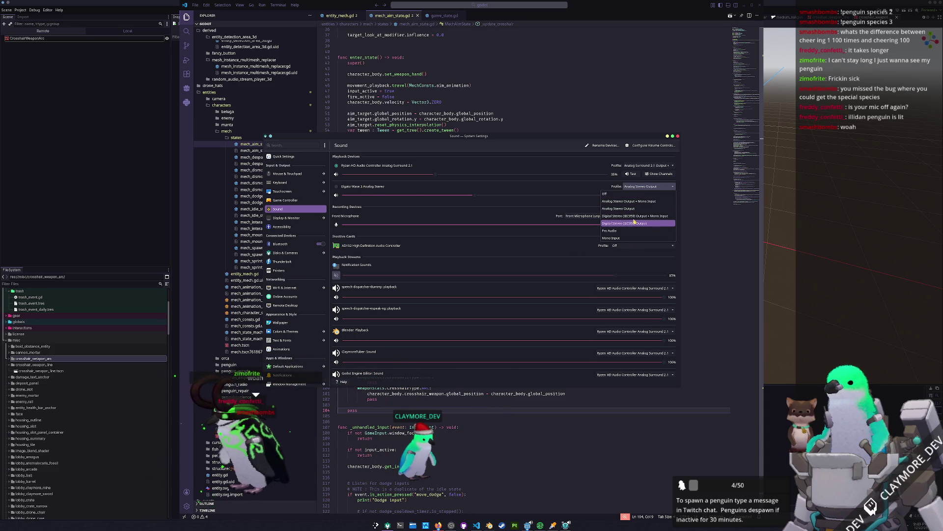
left_click(639, 202)
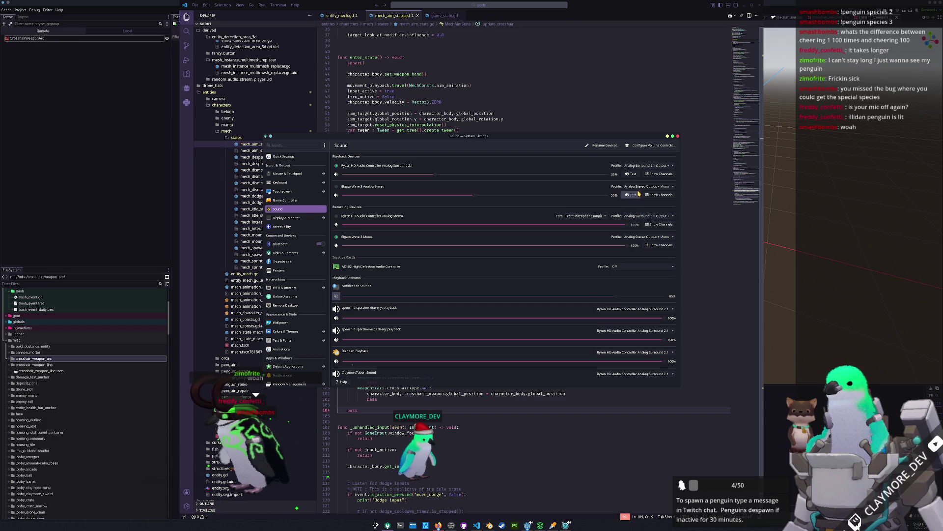
left_click(641, 188)
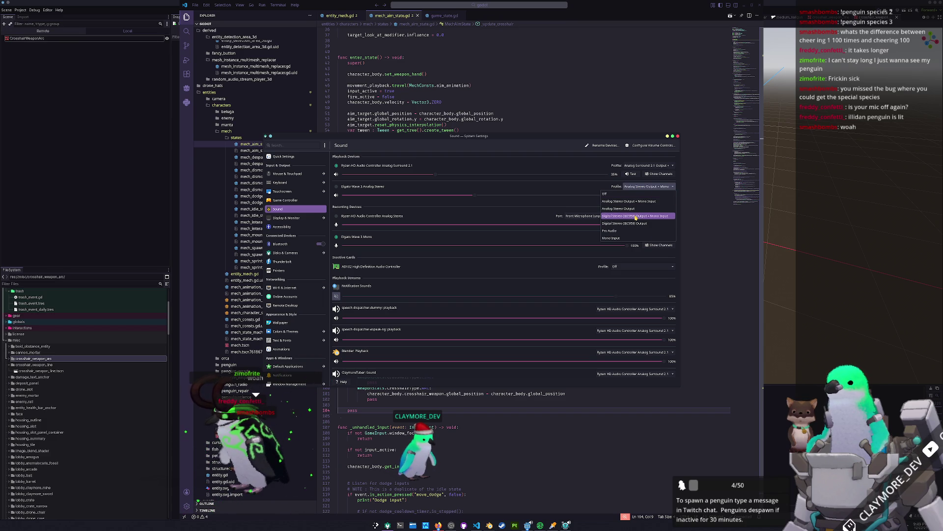
left_click(621, 238)
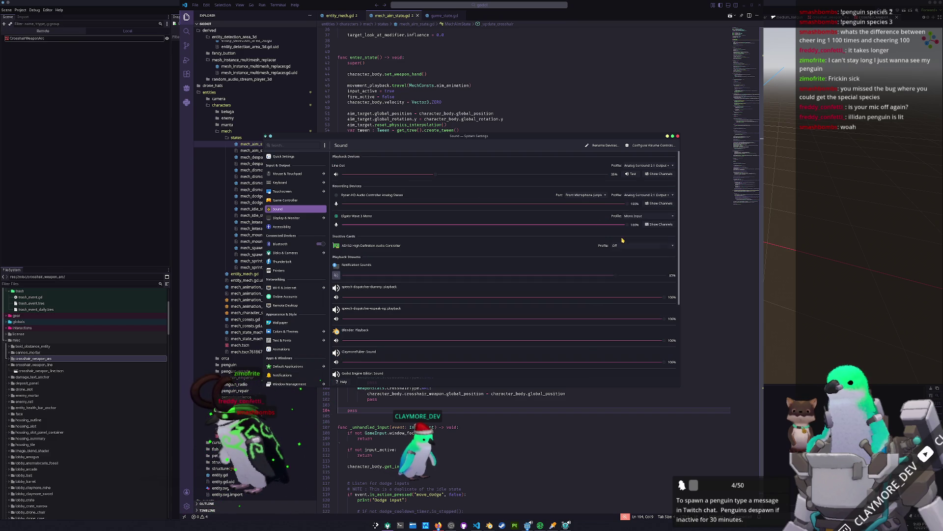
left_click(646, 217)
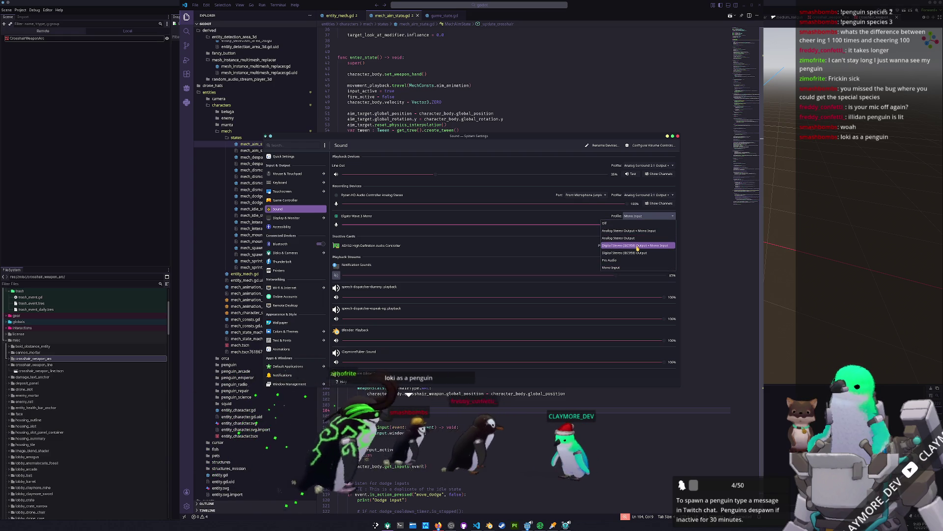
left_click(637, 246)
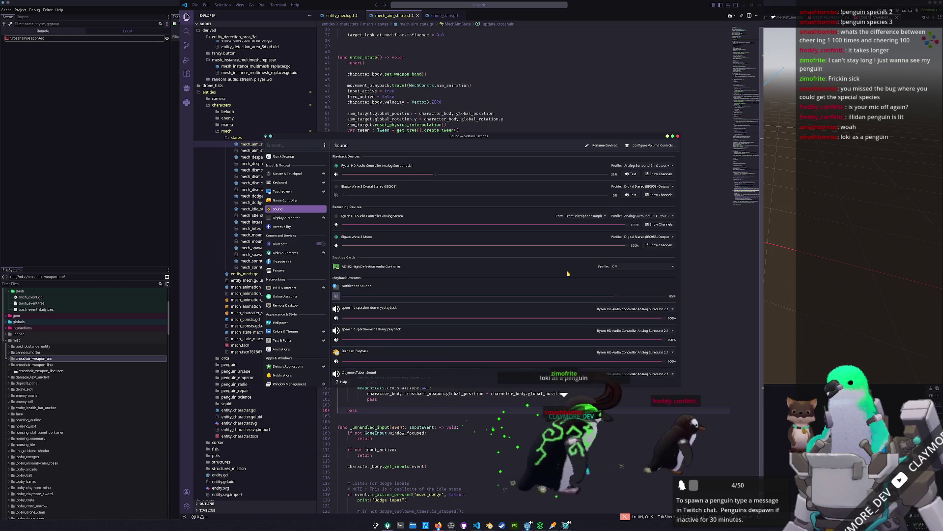
left_click(517, 246)
left_click_drag(518, 245, 764, 239)
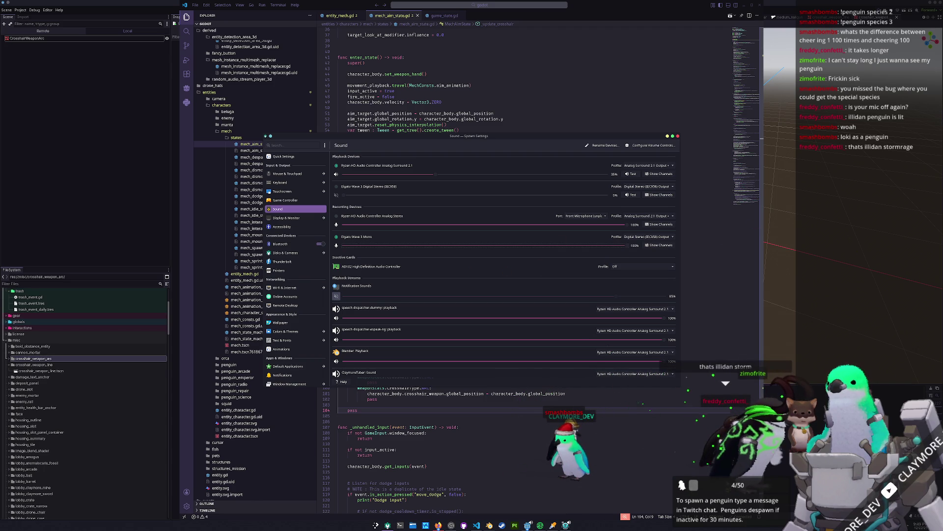